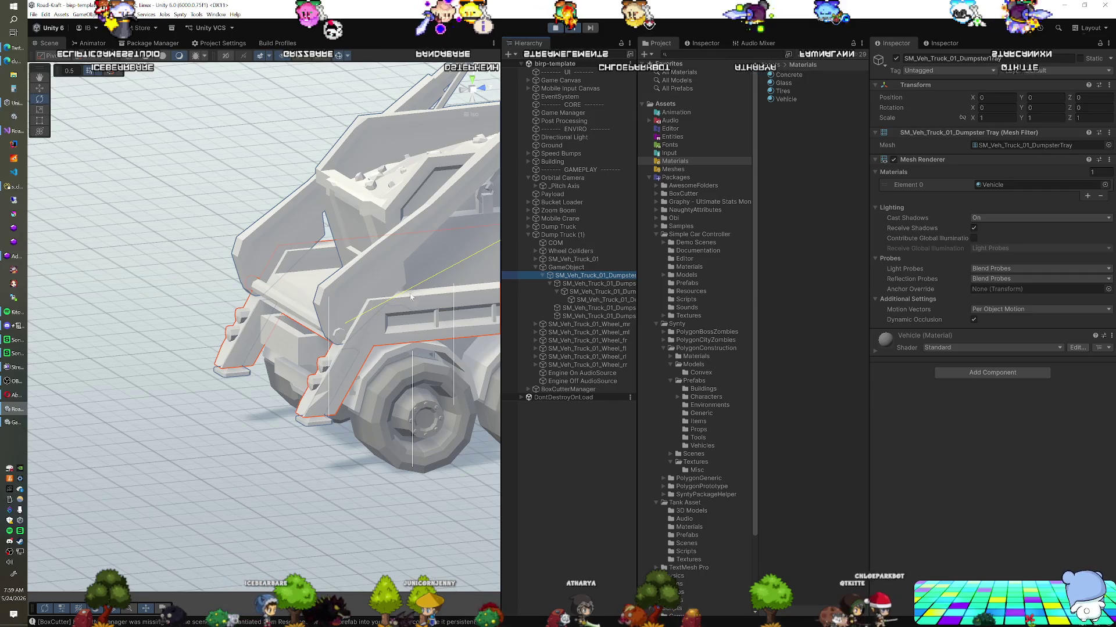
Select and frame the dumpster tray arms, then nudge them forward along Z.
double_click(577, 286)
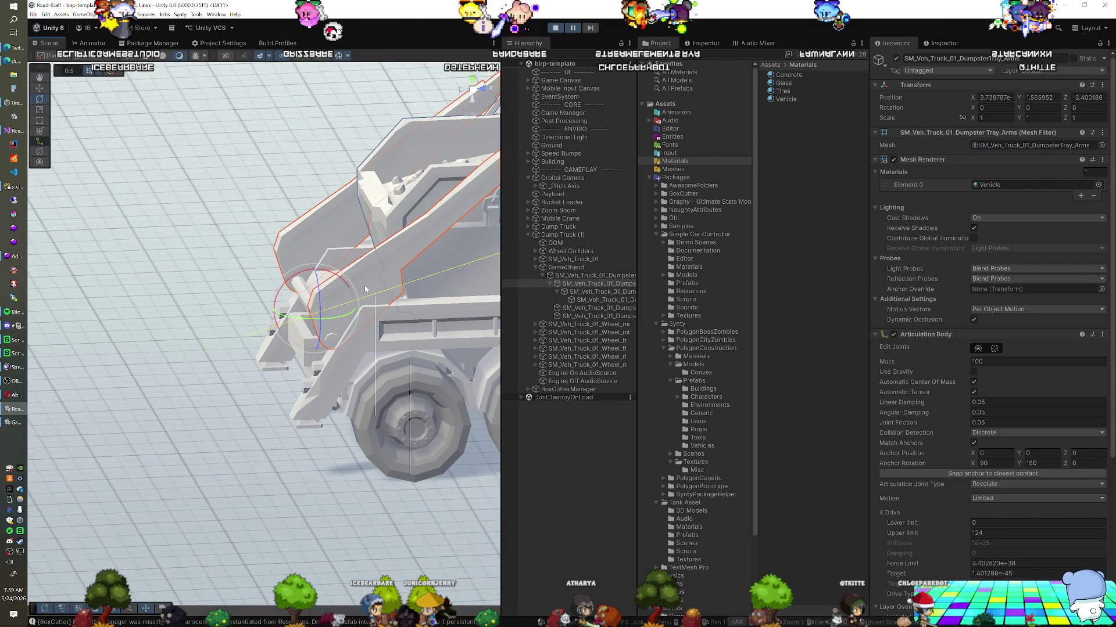
scroll(325, 302, up, 2)
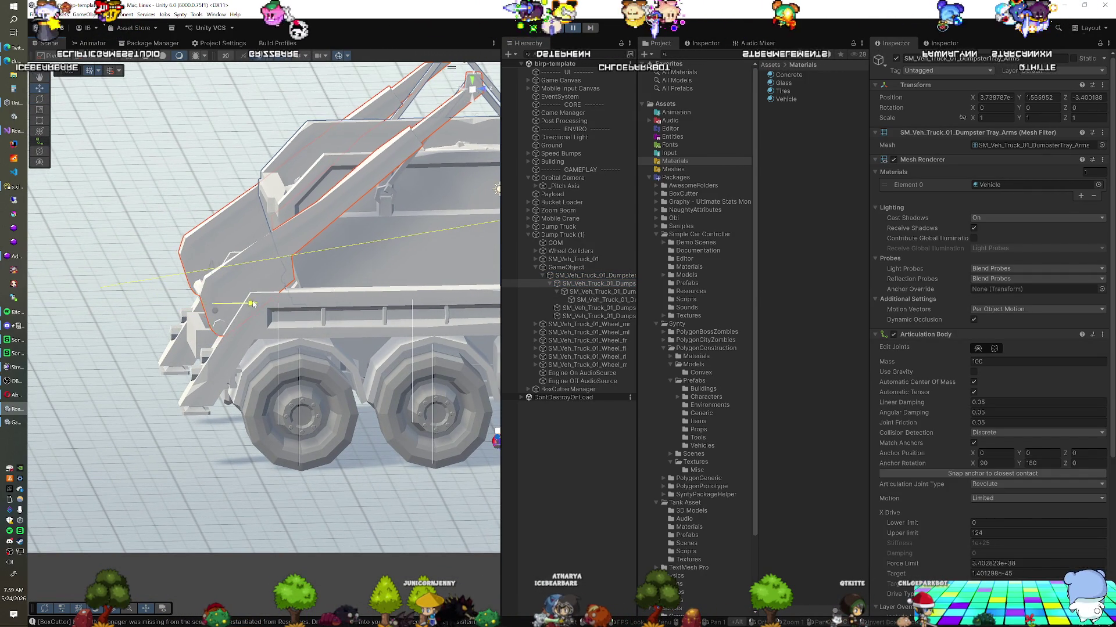
key(w)
key(ctrl+z)
drag(286, 303, 297, 304)
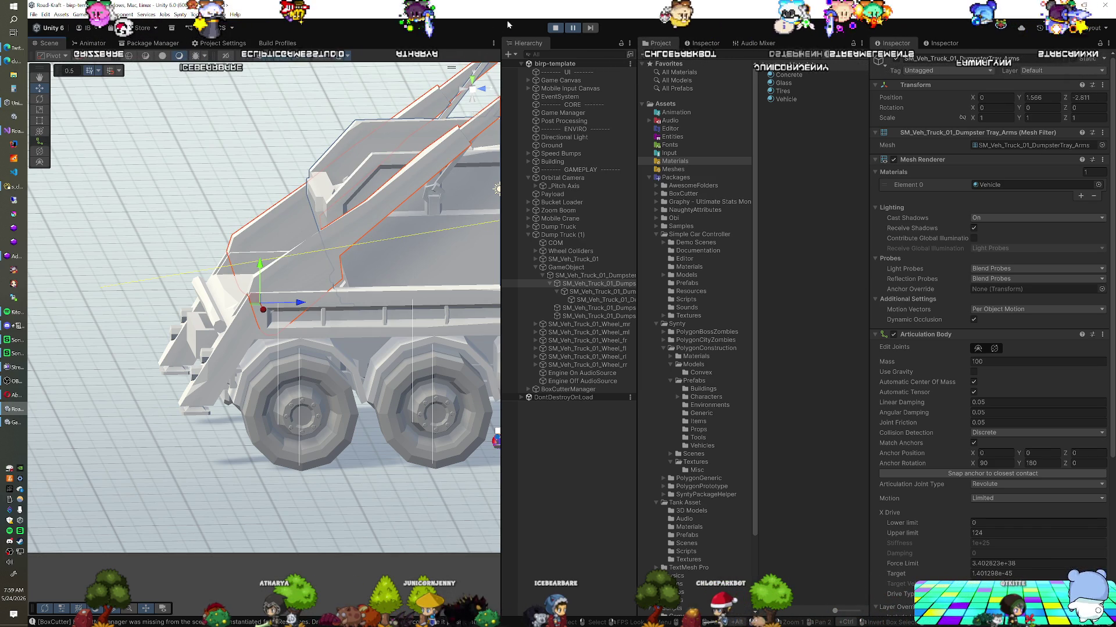
Adjust the arms' articulation anchor position during a play test, then stop and move the arms to Z -2.797.
click(572, 27)
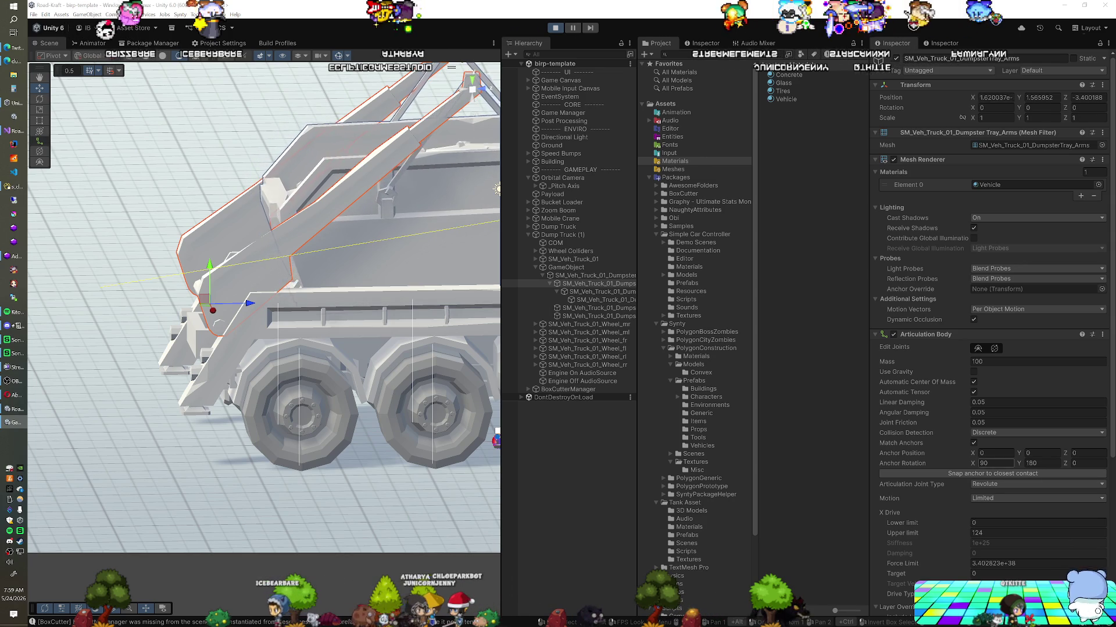
mouse_move(974, 456)
mouse_down()
mouse_move(910, 449)
mouse_move(1034, 446)
mouse_move(84, 449)
mouse_move(1040, 437)
mouse_move(1021, 456)
mouse_up()
click(1025, 453)
text(-1.8)
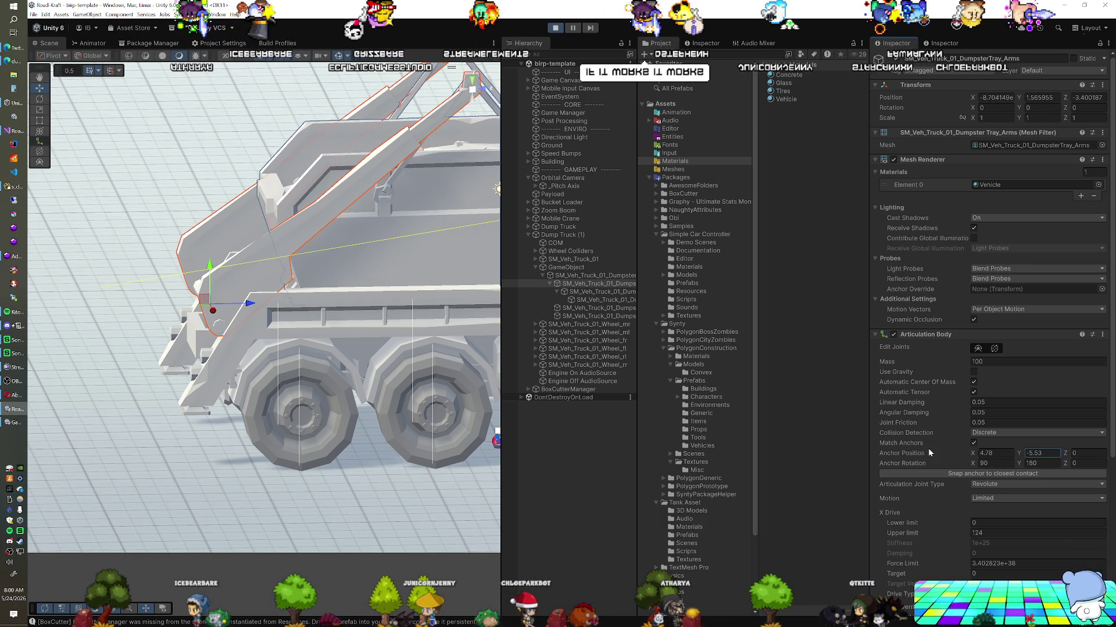
key(ctrl+p)
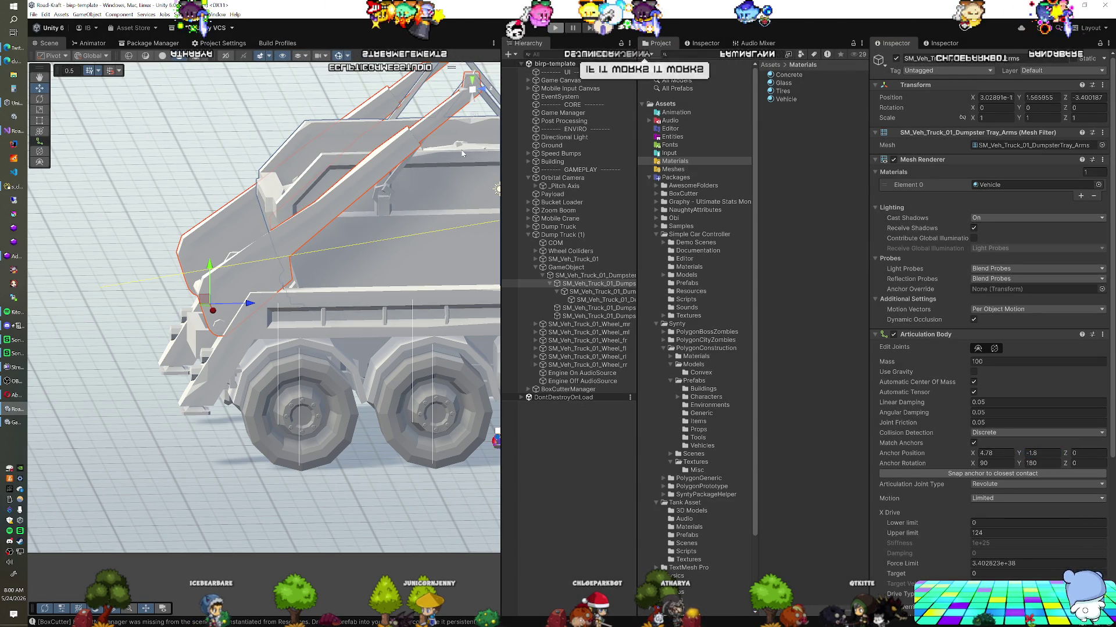
drag(272, 317, 300, 320)
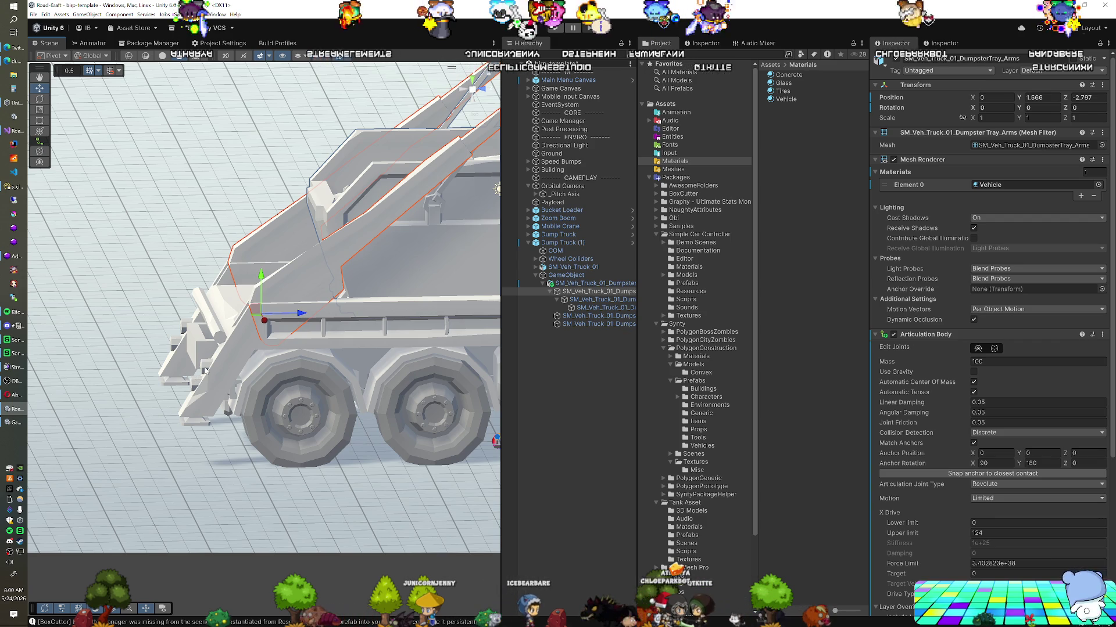
Trial a tilt of the tray arms about X, revert it and the last move, then orbit toward the rear wheels.
key(e)
mouse_move(308, 314)
mouse_down()
mouse_move(196, 301)
mouse_move(360, 302)
mouse_move(502, 329)
mouse_move(517, 318)
mouse_move(484, 308)
mouse_up()
key(ctrl+z)
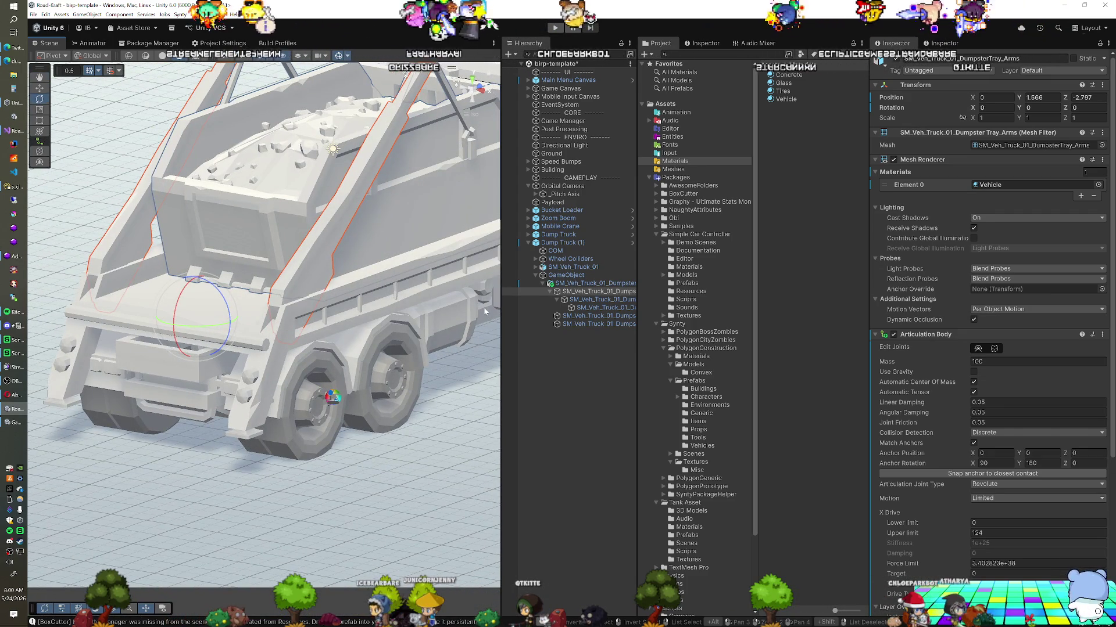
key(ctrl+z)
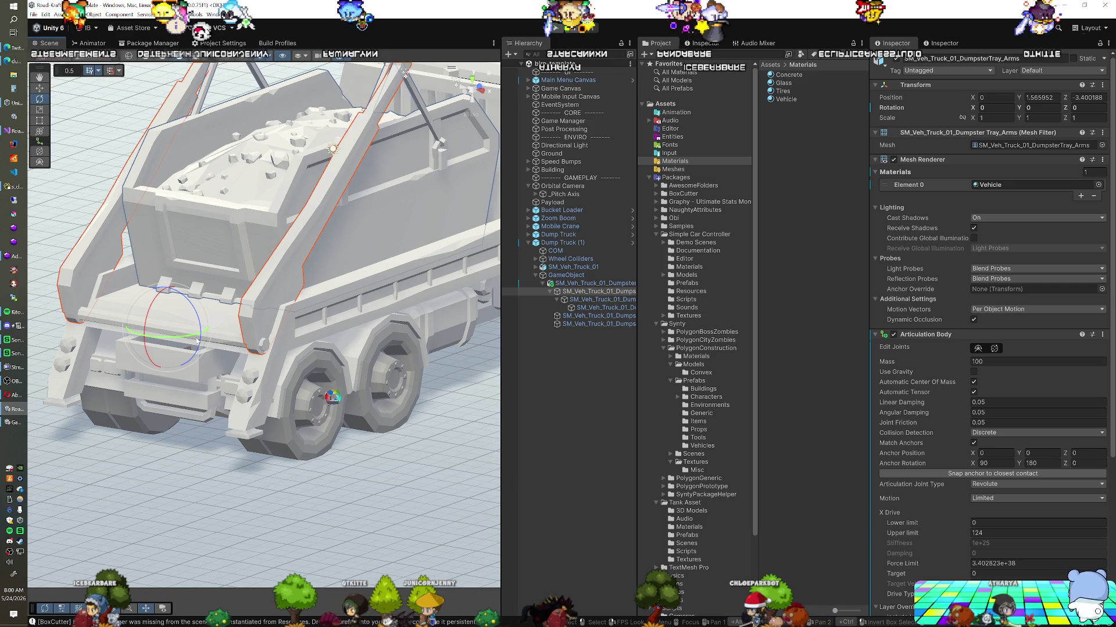
mouse_move(257, 343)
mouse_down()
mouse_move(257, 355)
mouse_move(170, 347)
mouse_up()
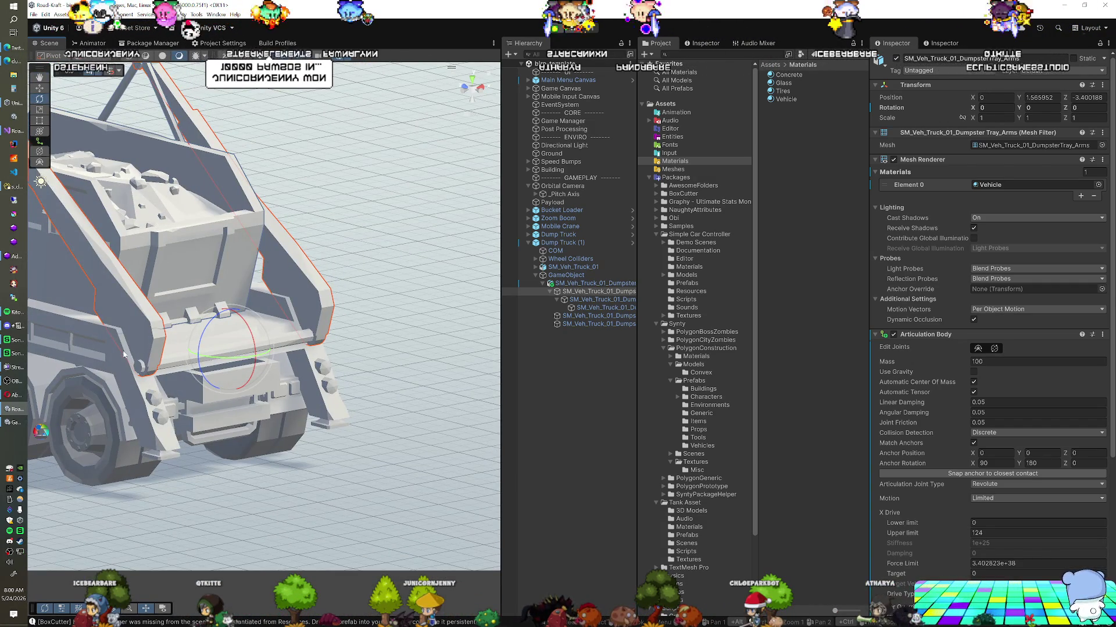
mouse_move(288, 326)
mouse_down()
mouse_move(310, 312)
mouse_move(257, 343)
mouse_up()
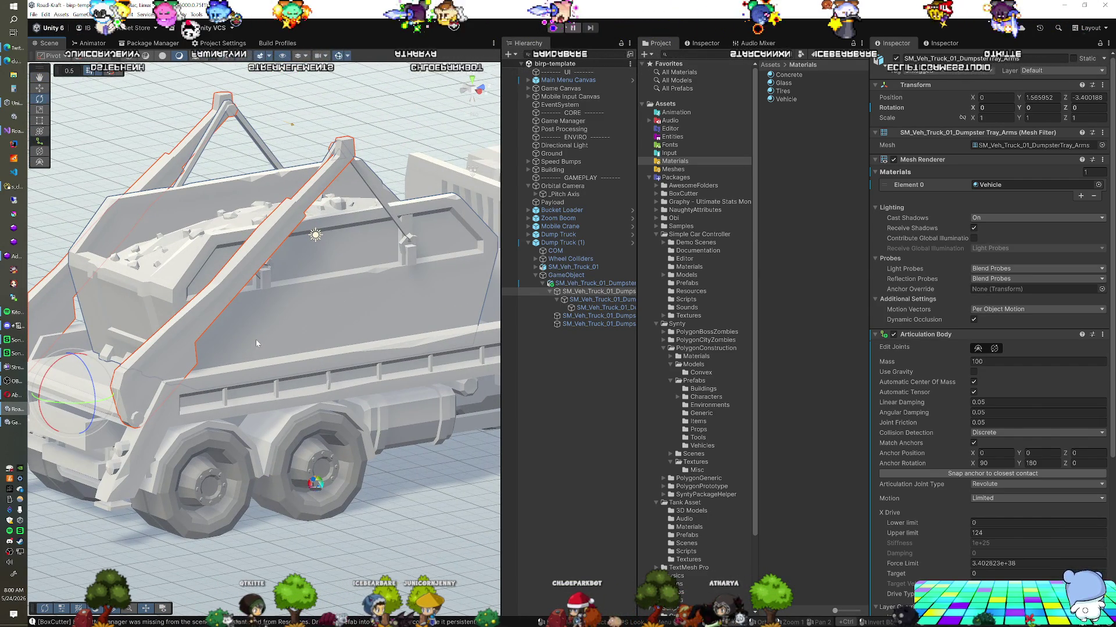
Add a Box Collider and a Rigidbody to the DumpsterTray_Dumpster mesh.
click(597, 299)
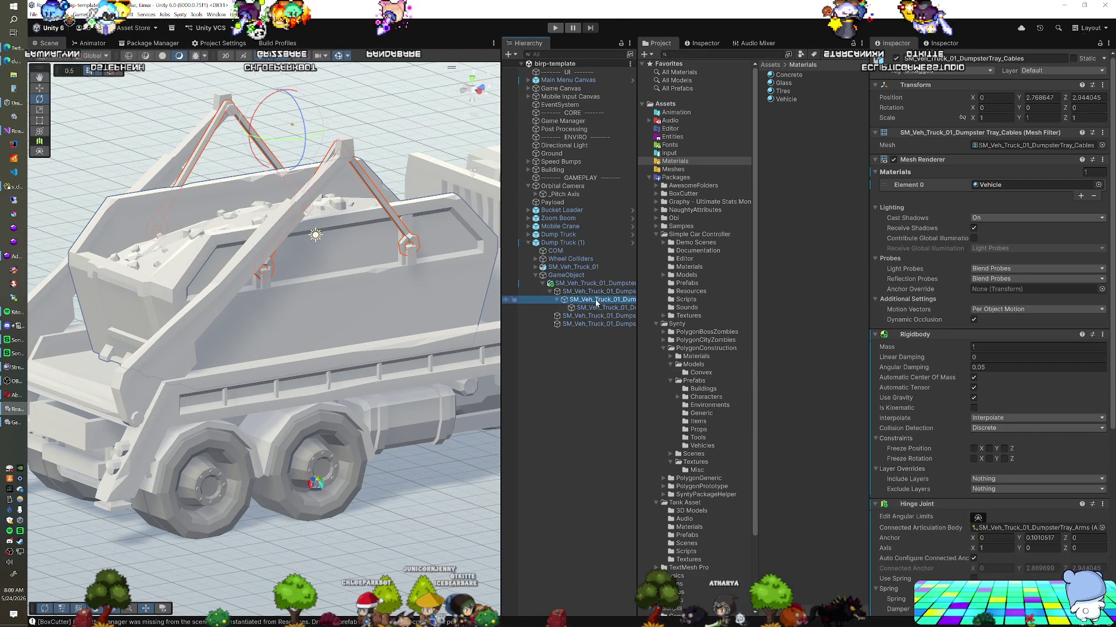
click(595, 308)
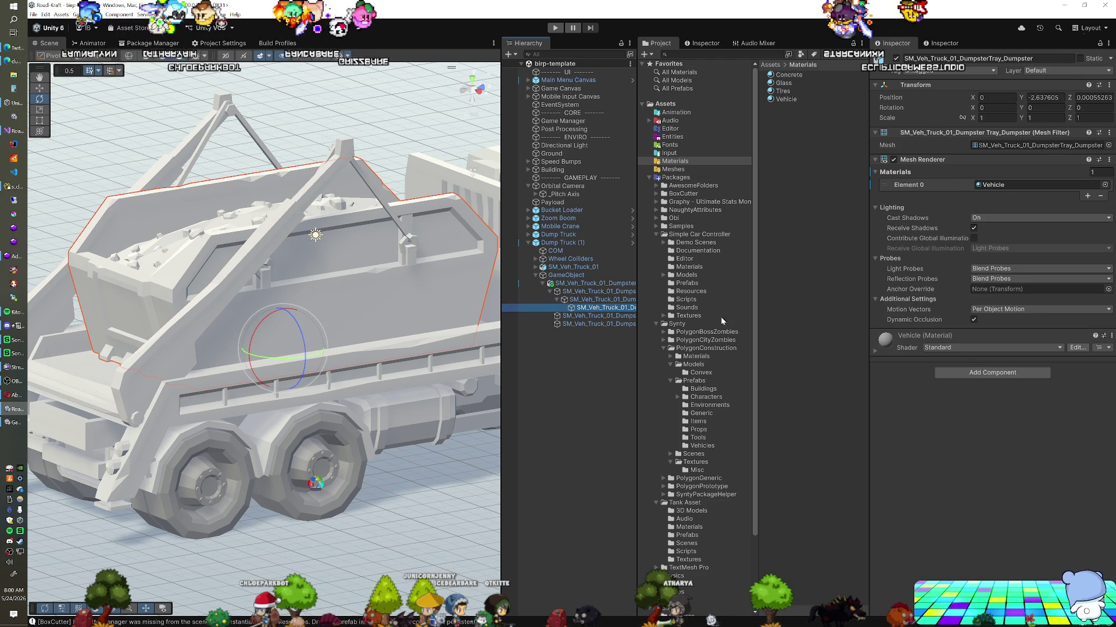
click(958, 372)
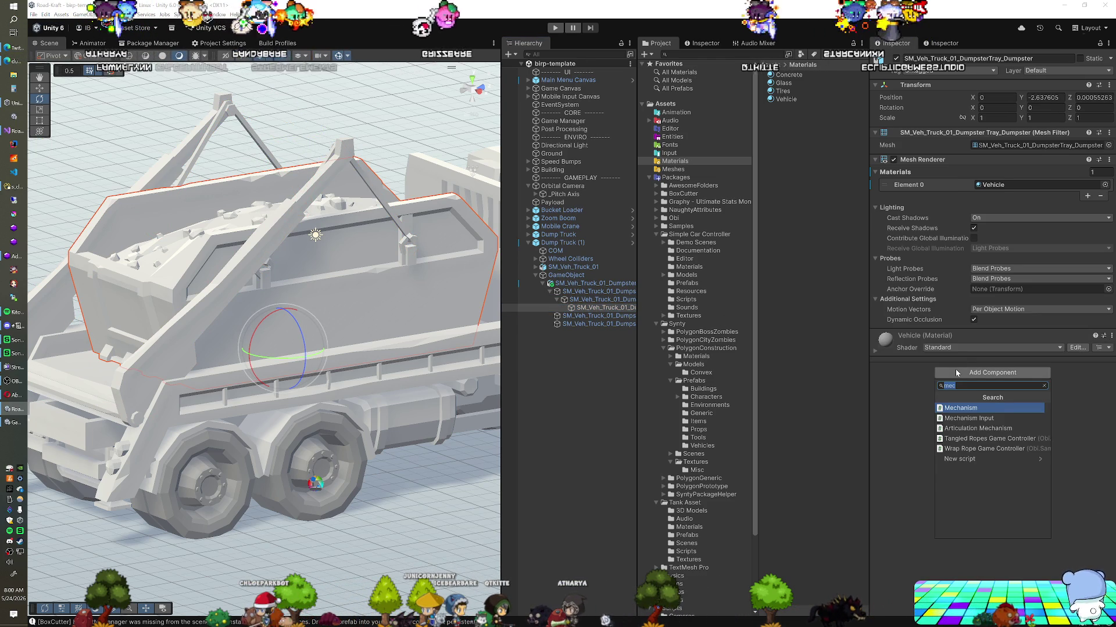
text(box)
key(Return)
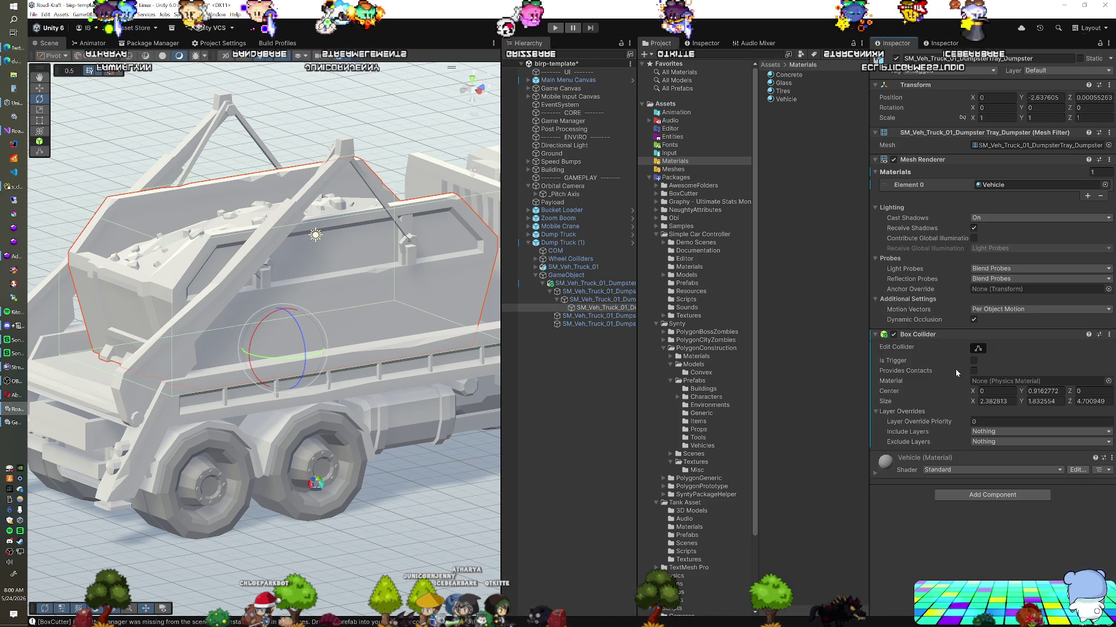
click(950, 495)
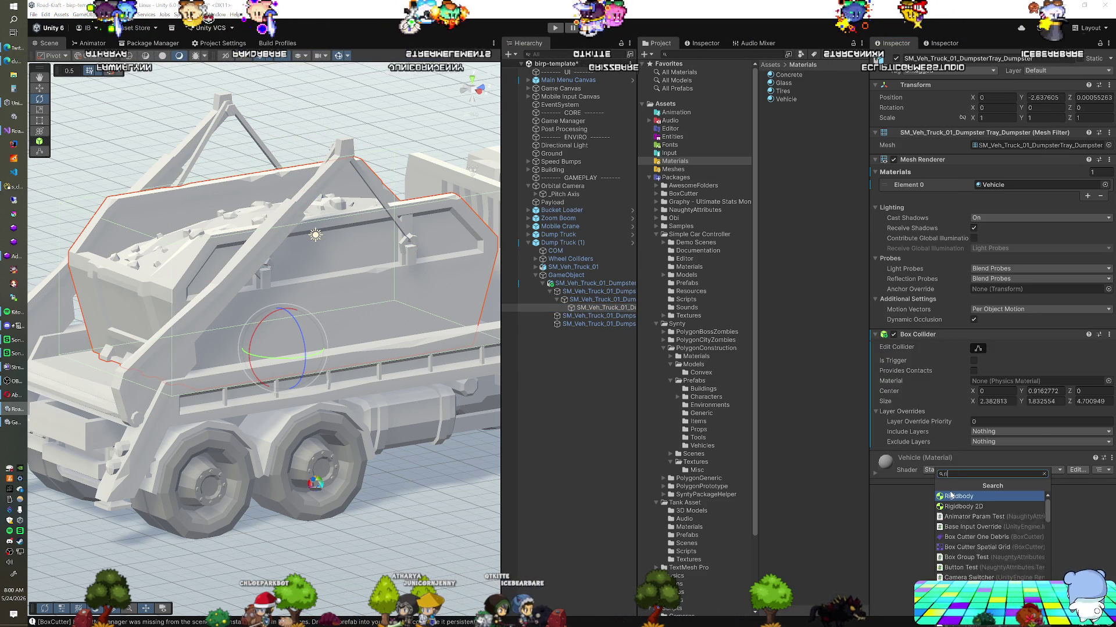
click(951, 495)
scroll(939, 482, down, 3)
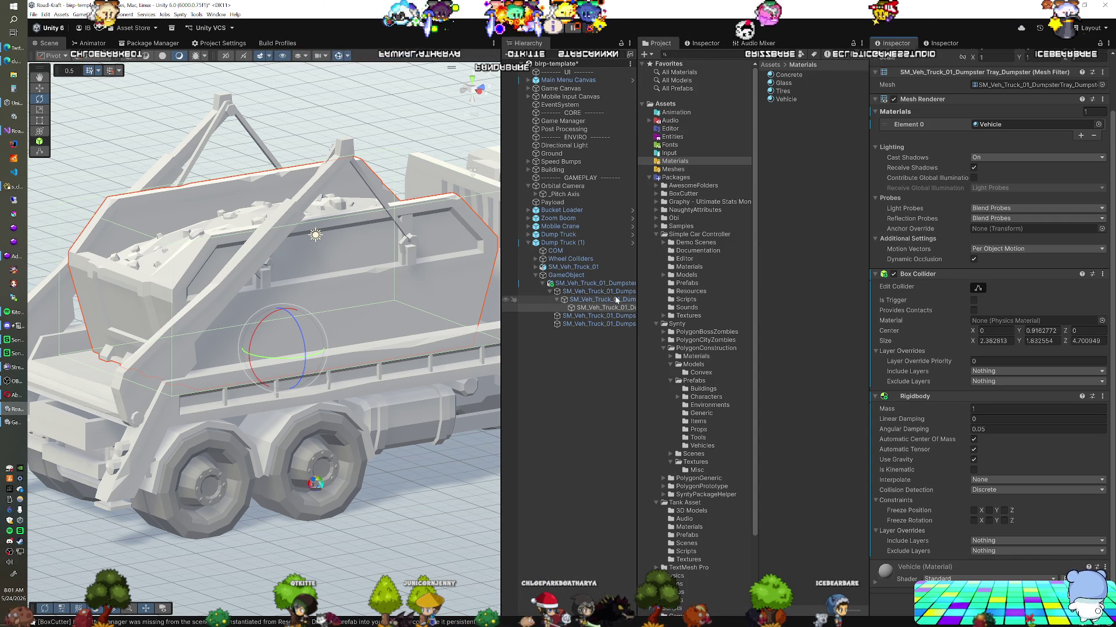
Add a Fixed Joint component to the tray cables object.
click(616, 299)
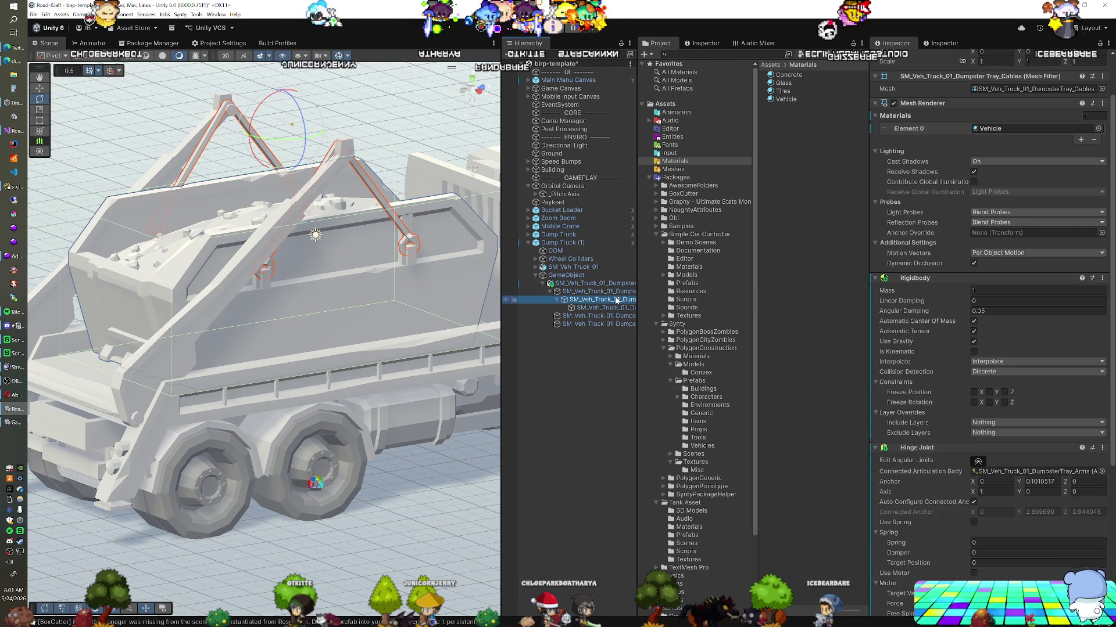
click(607, 308)
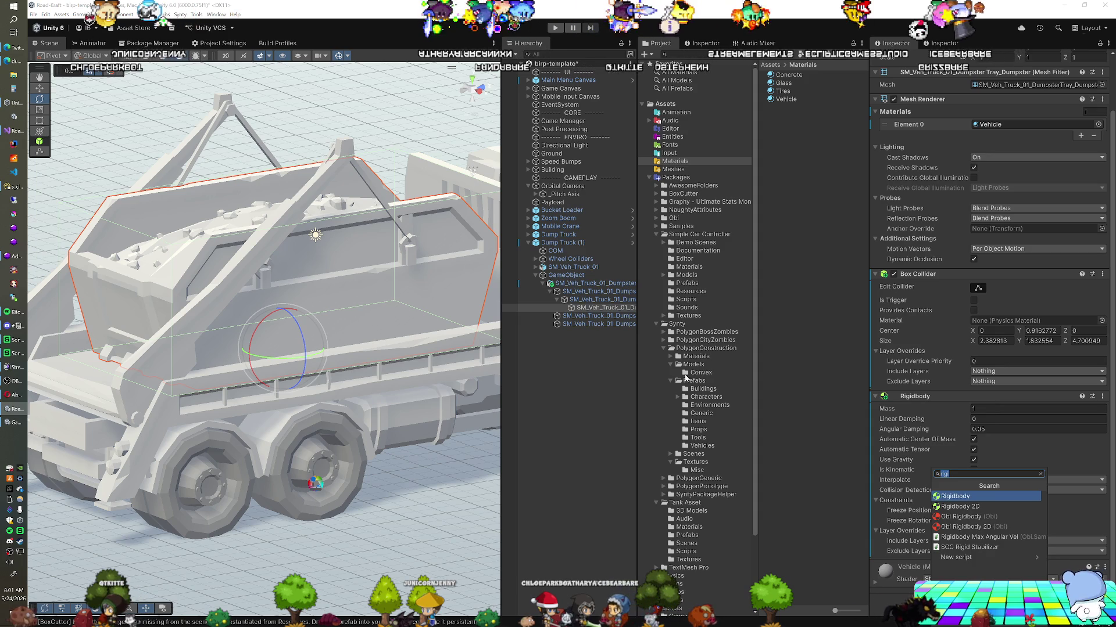
key(Up)
scroll(936, 424, down, 5)
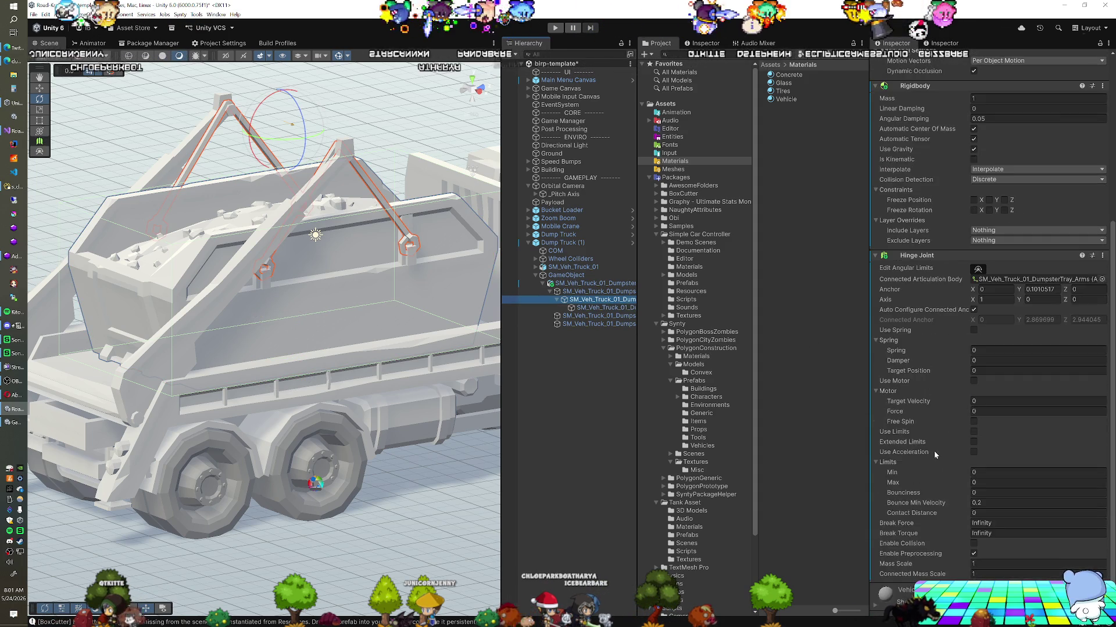
key(ctrl+shift+a)
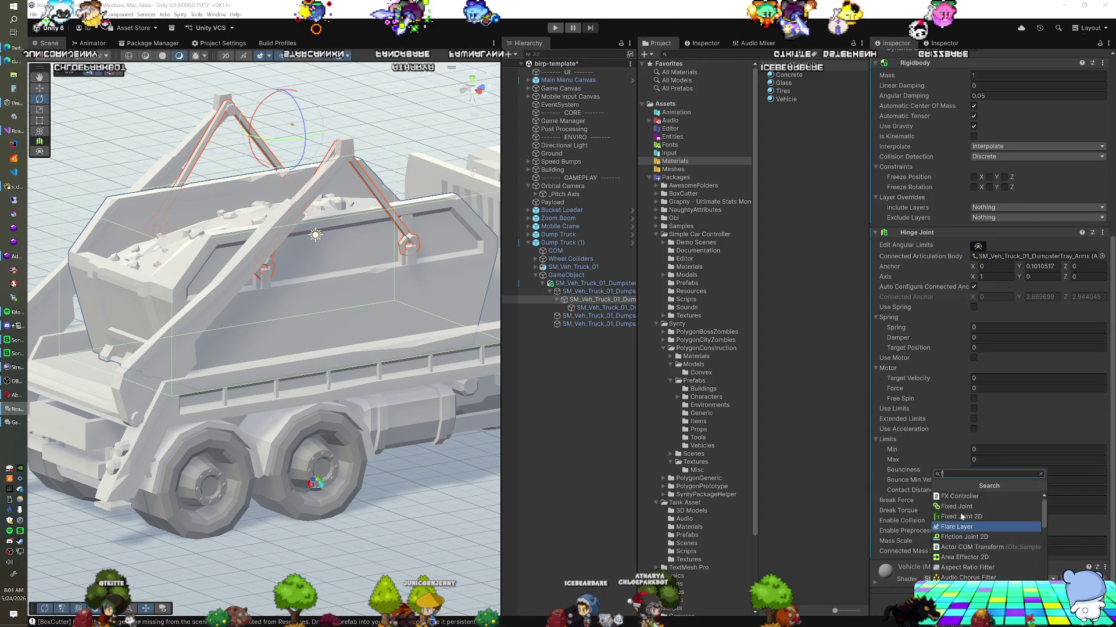
click(947, 504)
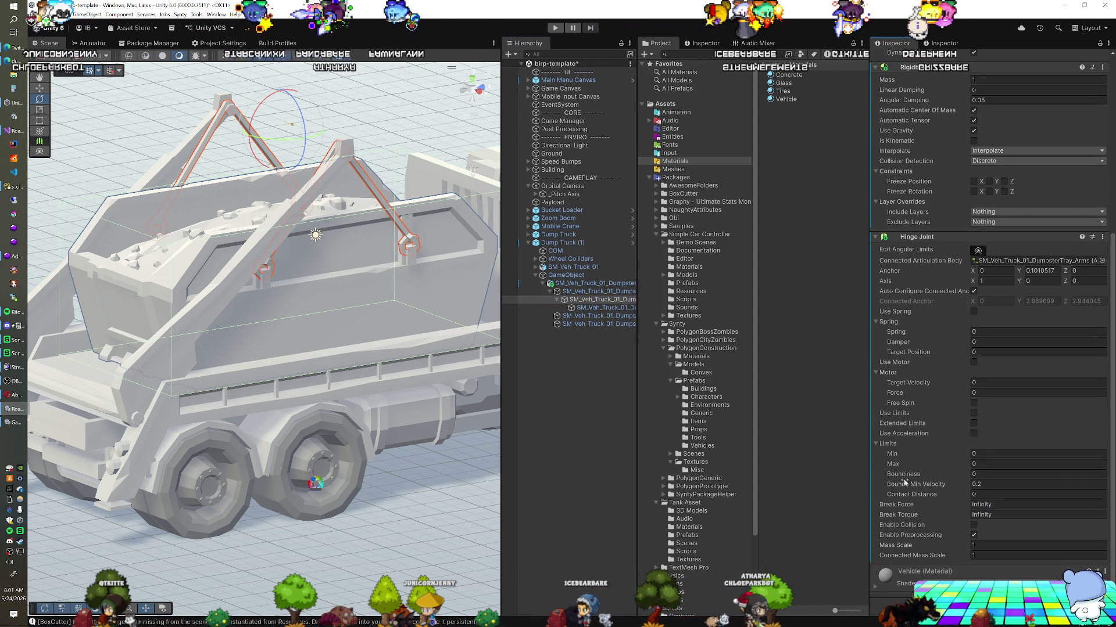
Give the dumpster a Fixed Joint connected to SM_Veh_Truck_01_DumpsterTray_Cables, then orbit to a side view.
click(601, 307)
key(ctrl+shift+a)
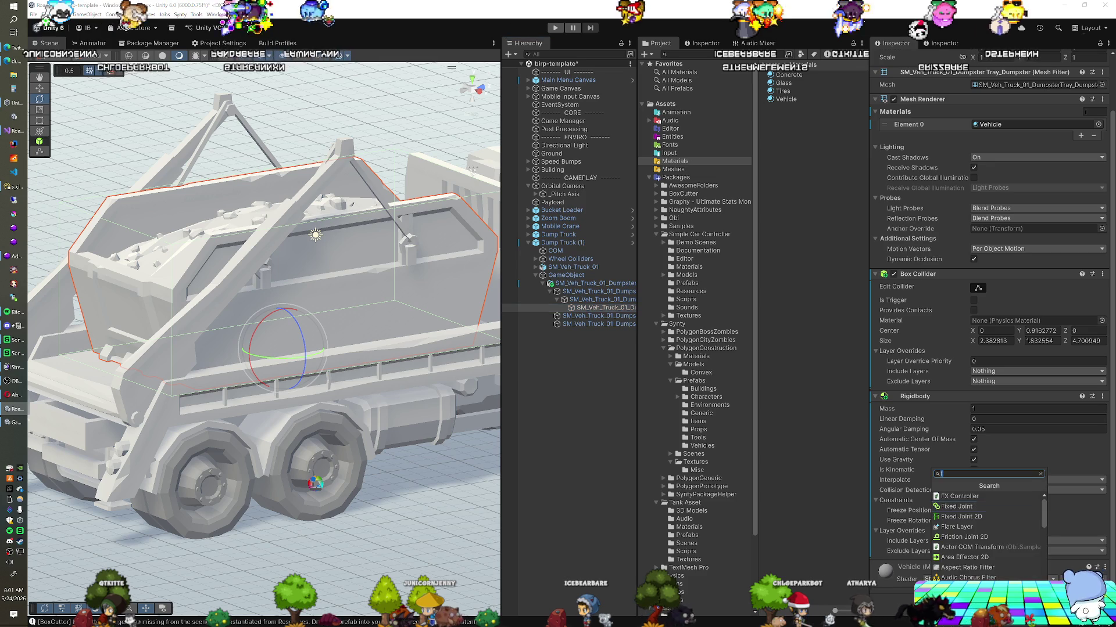
click(966, 487)
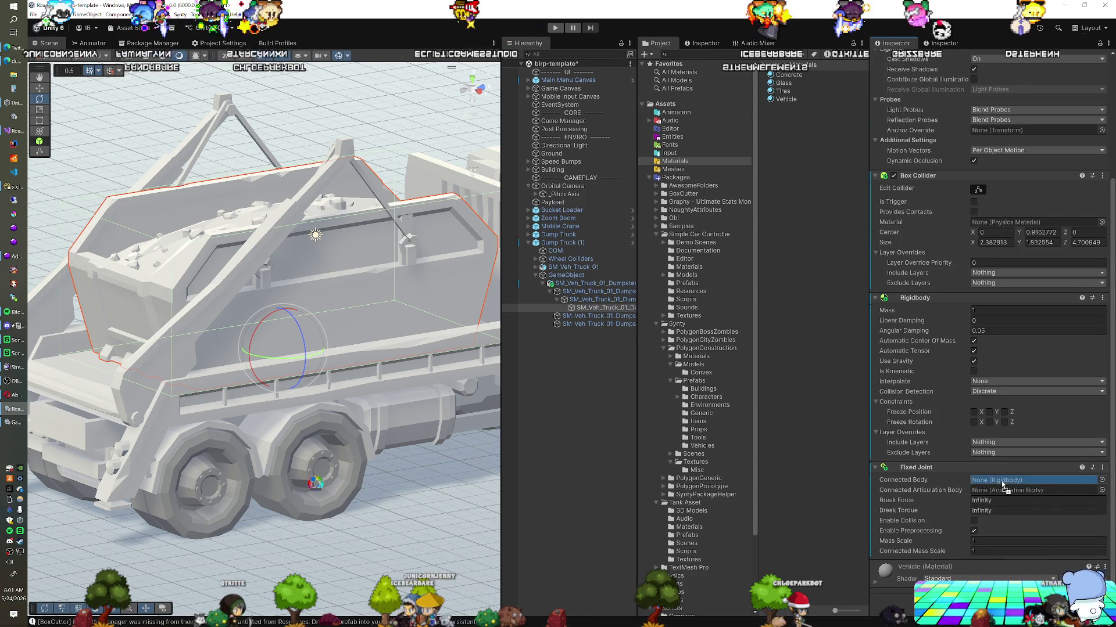
drag(1001, 481, 1002, 481)
scroll(966, 417, up, 5)
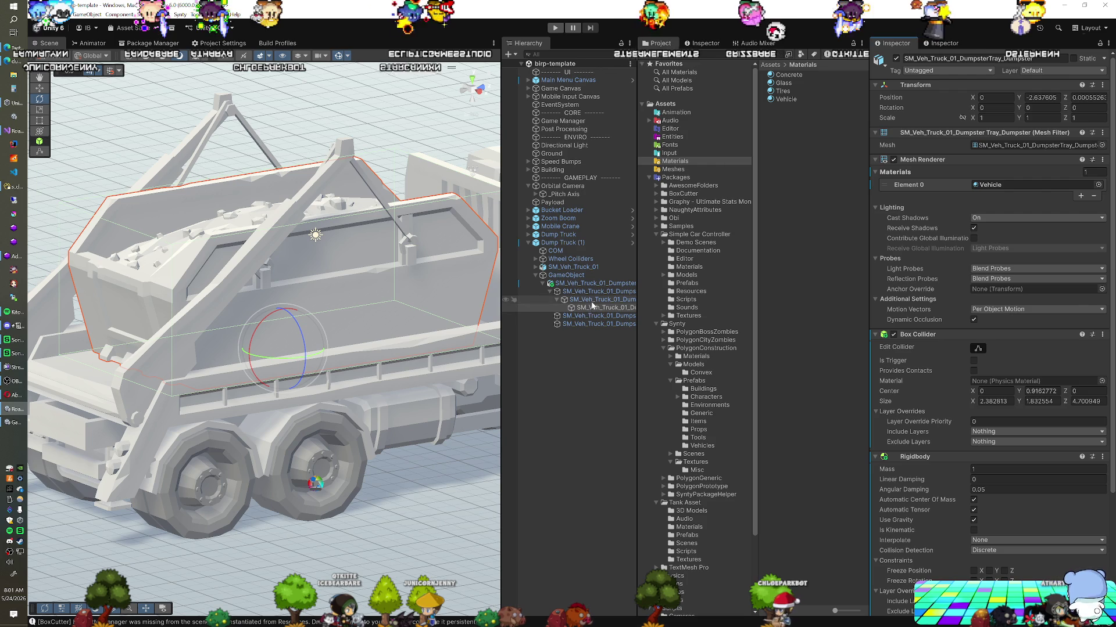
scroll(889, 323, down, 3)
mouse_move(218, 279)
mouse_down()
mouse_move(298, 253)
mouse_move(184, 254)
mouse_up()
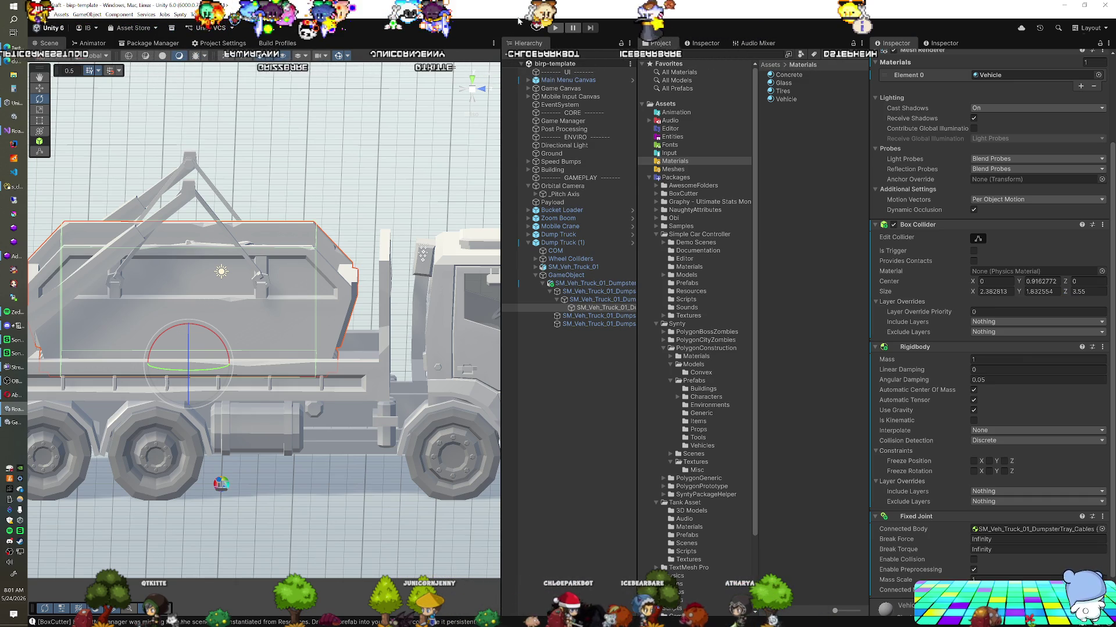
Deselect the truck parts and start a play test.
click(540, 72)
click(552, 32)
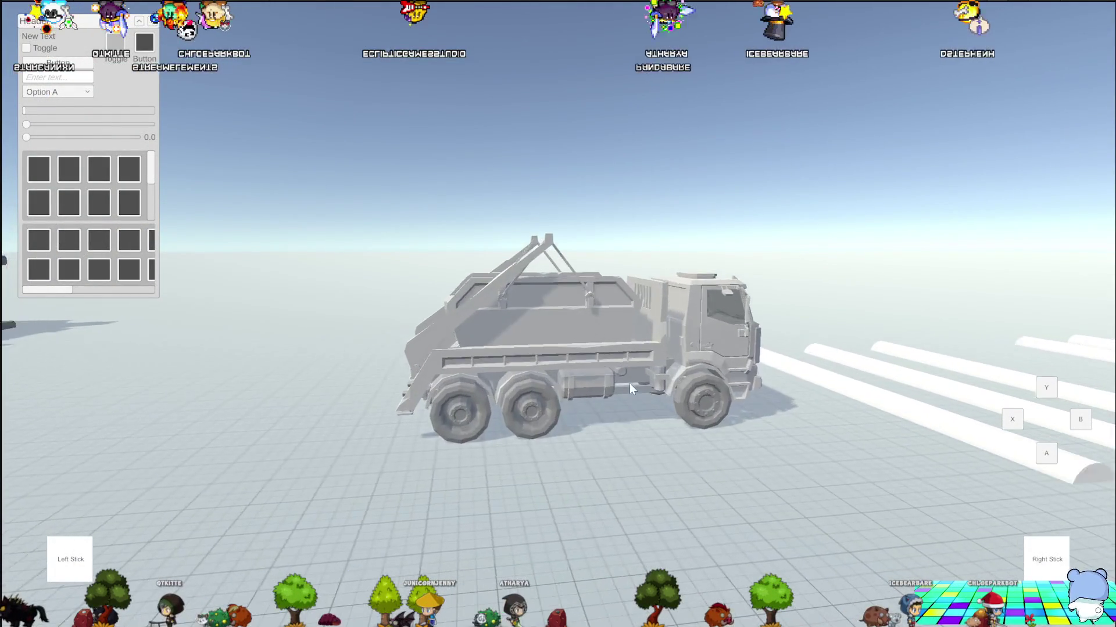
Orbit the game camera around the truck's rear to inspect it.
scroll(629, 384, up, 5)
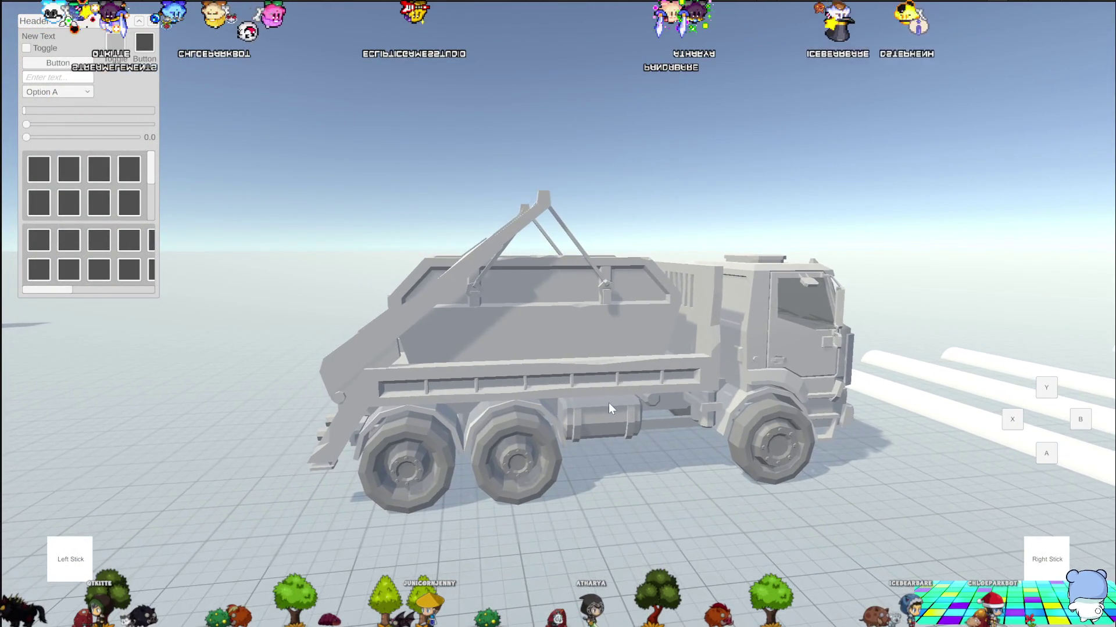
drag(608, 408, 668, 407)
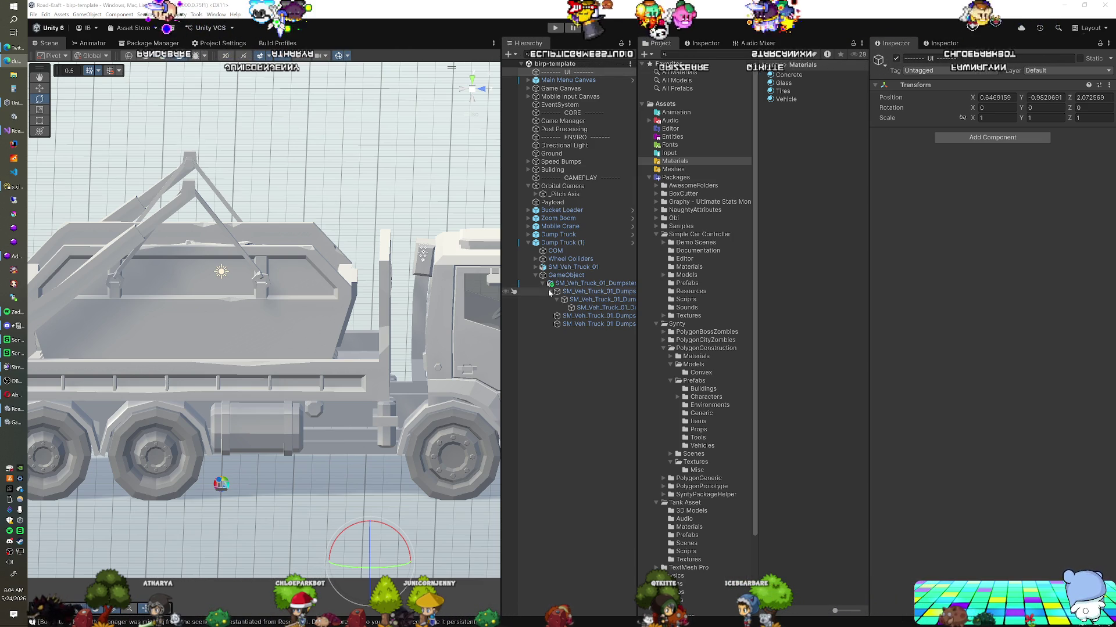
Select both stabiliser legs of the dumpster tray.
drag(472, 284, 116, 442)
click(95, 452)
click(95, 452)
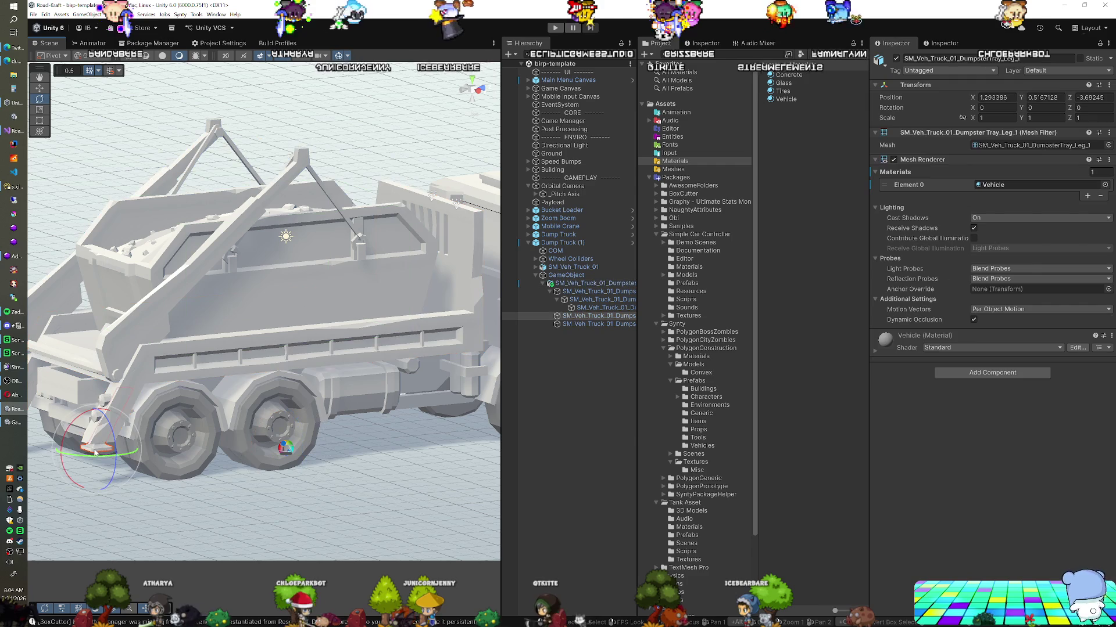
mouse_move(95, 452)
mouse_down()
mouse_move(220, 353)
mouse_move(360, 343)
mouse_up()
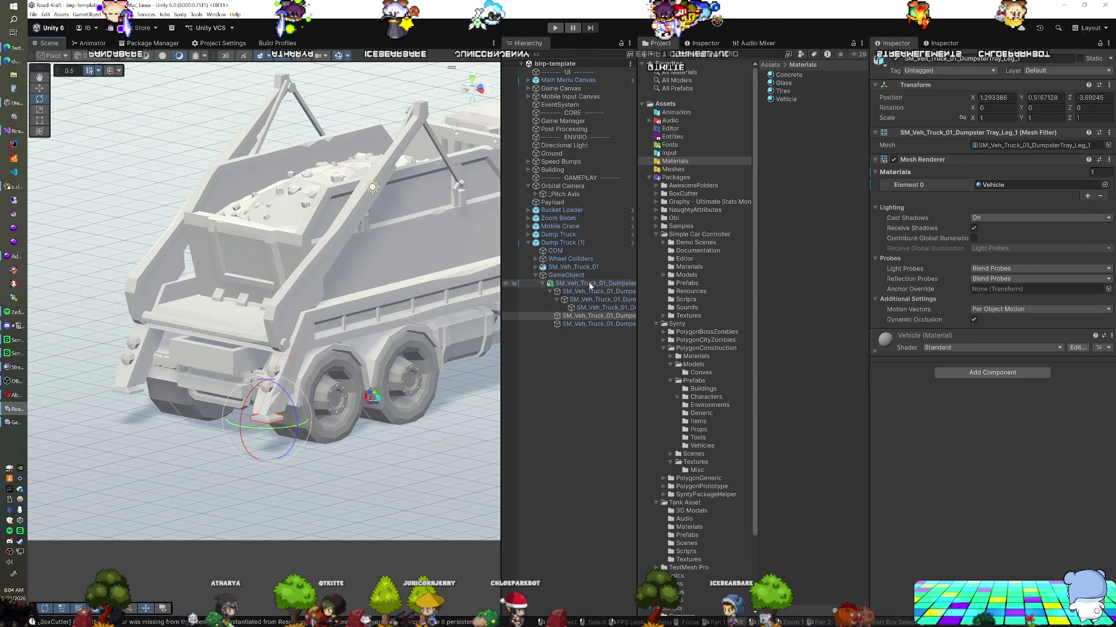
shift+click(583, 324)
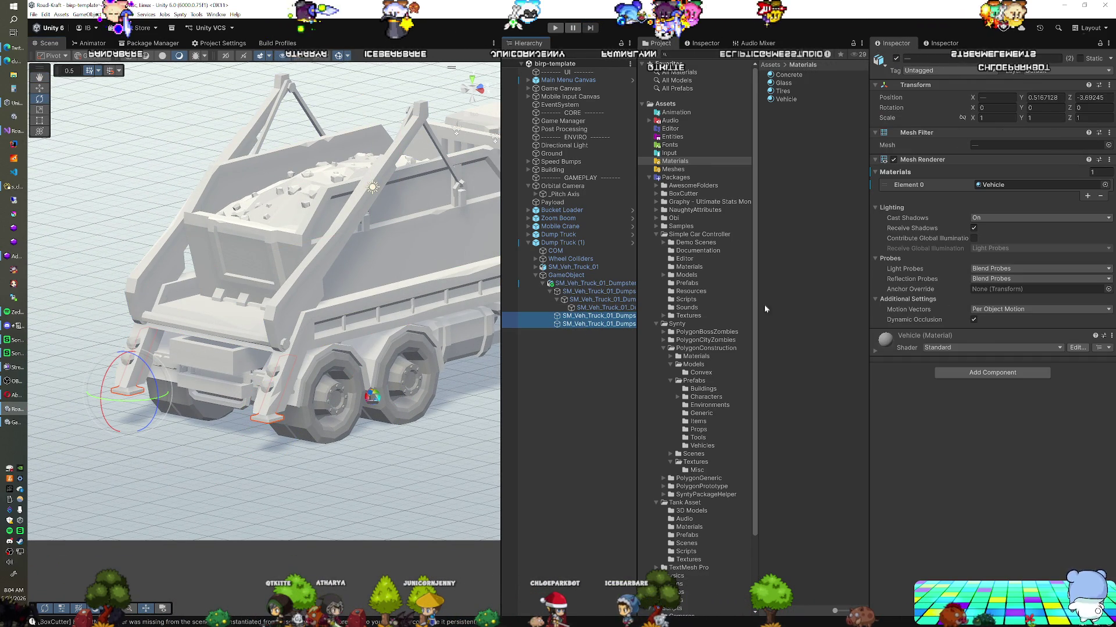
Add an Articulation Body to the selected stabiliser legs.
click(966, 373)
text(f)
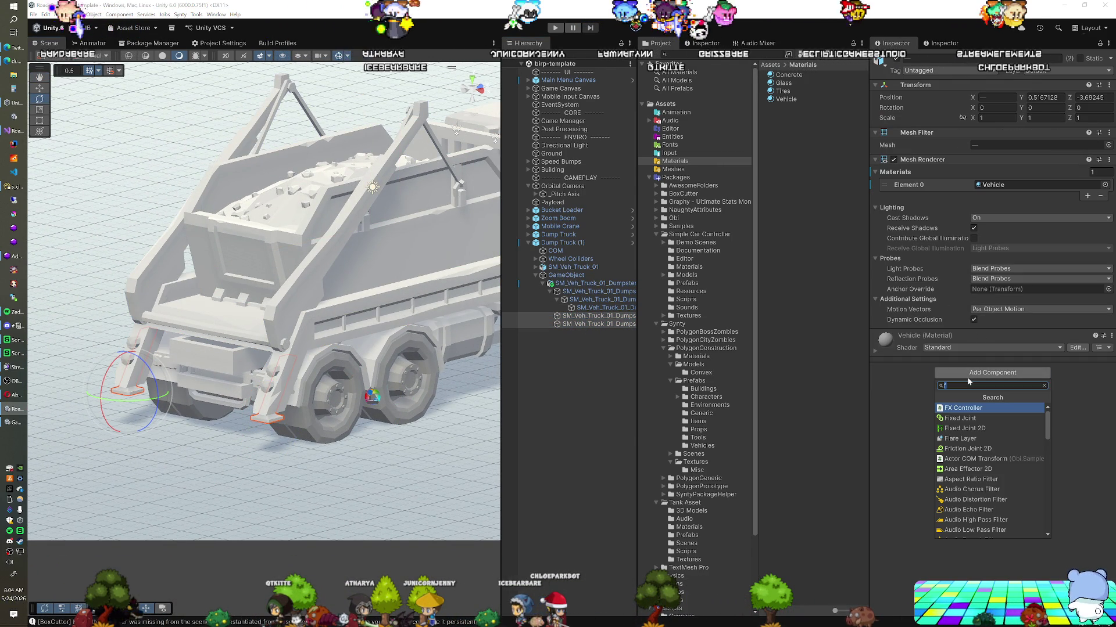
key(BackSpace)
text(art)
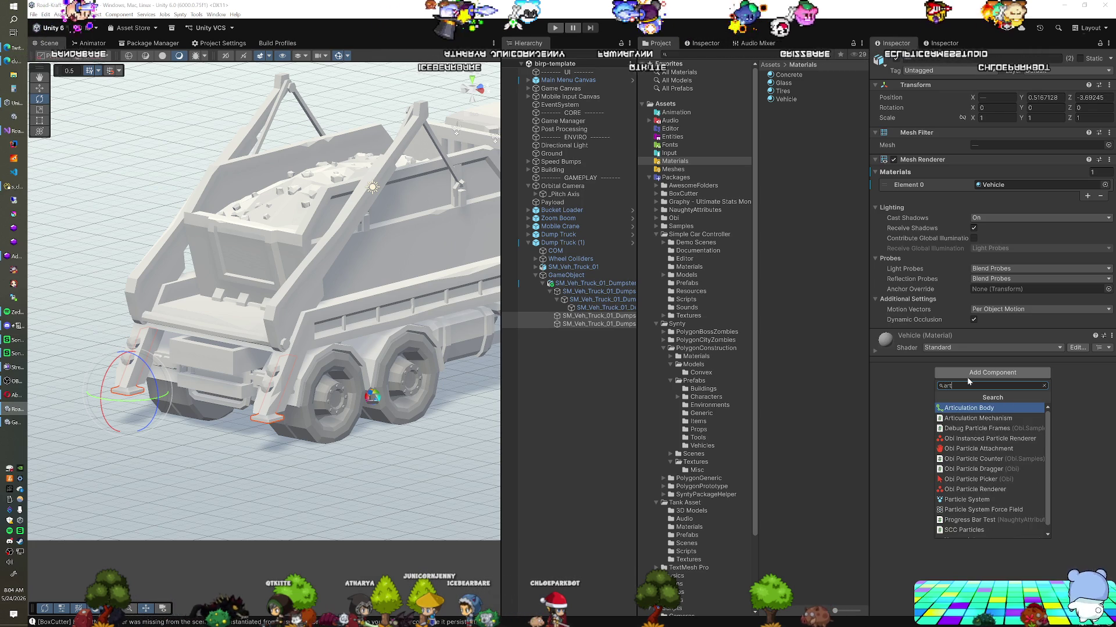
key(Return)
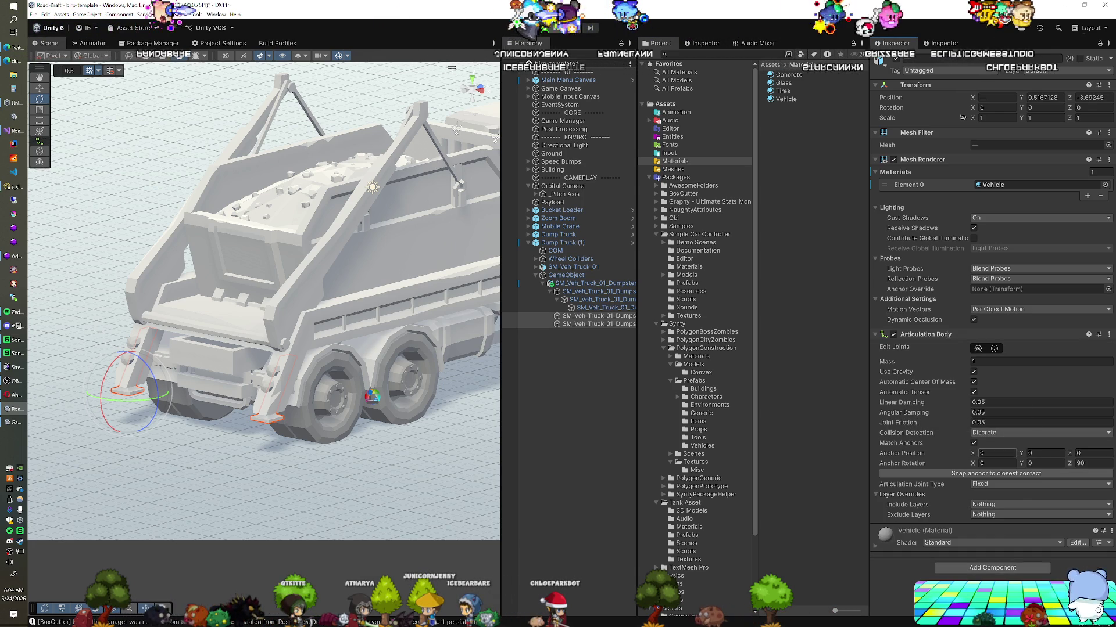
Set the articulation joint type to Prismatic and the X drive type to Target.
click(1034, 484)
click(1035, 499)
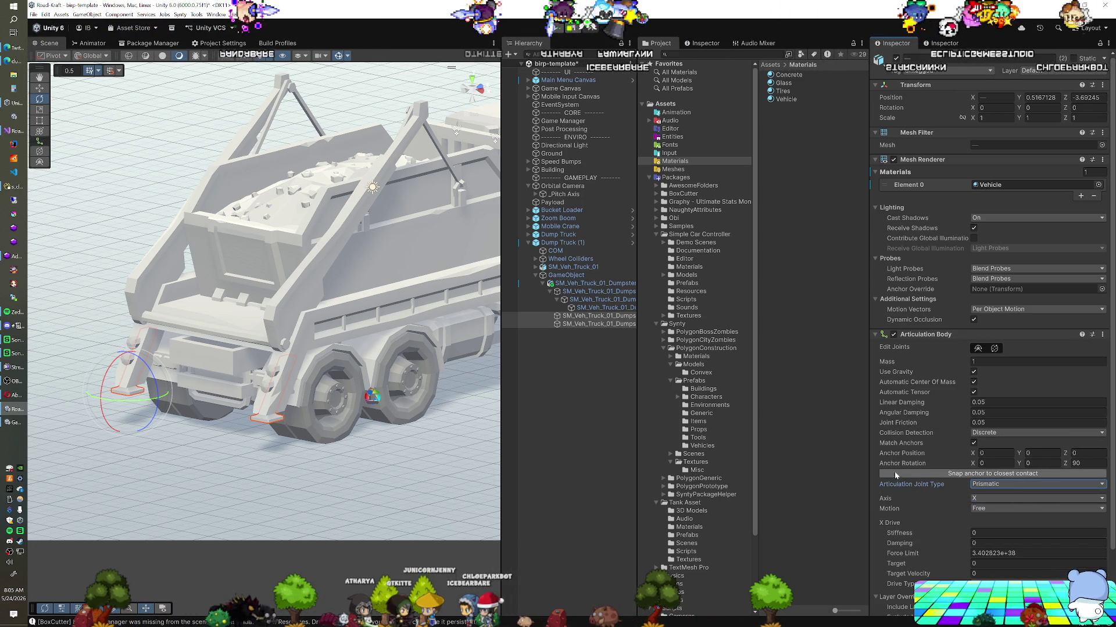
scroll(925, 437, down, 3)
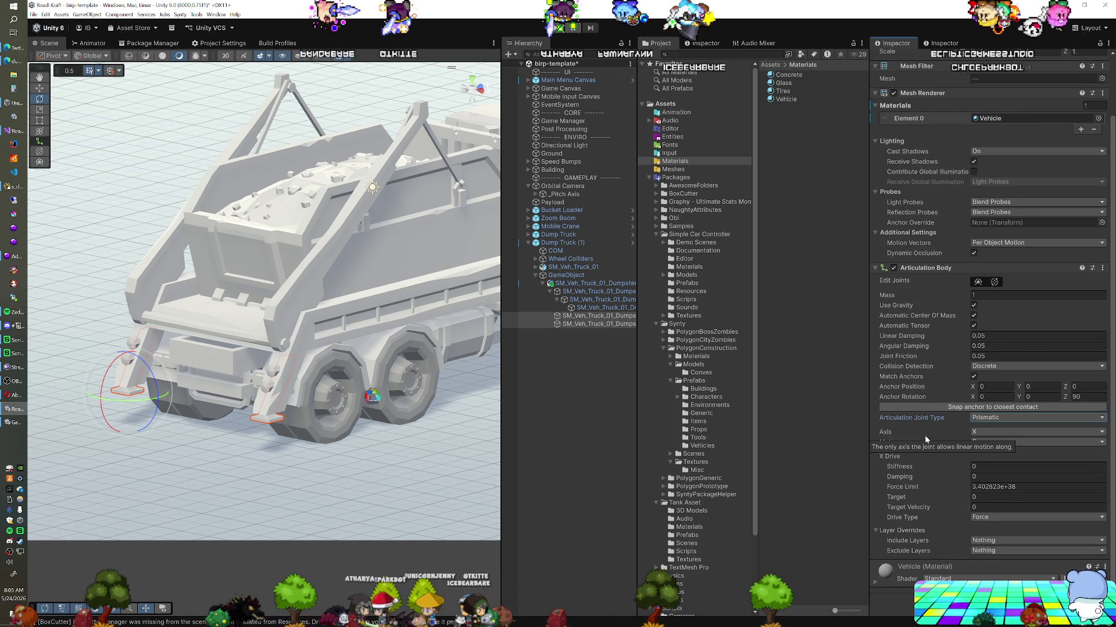
click(1037, 517)
click(999, 544)
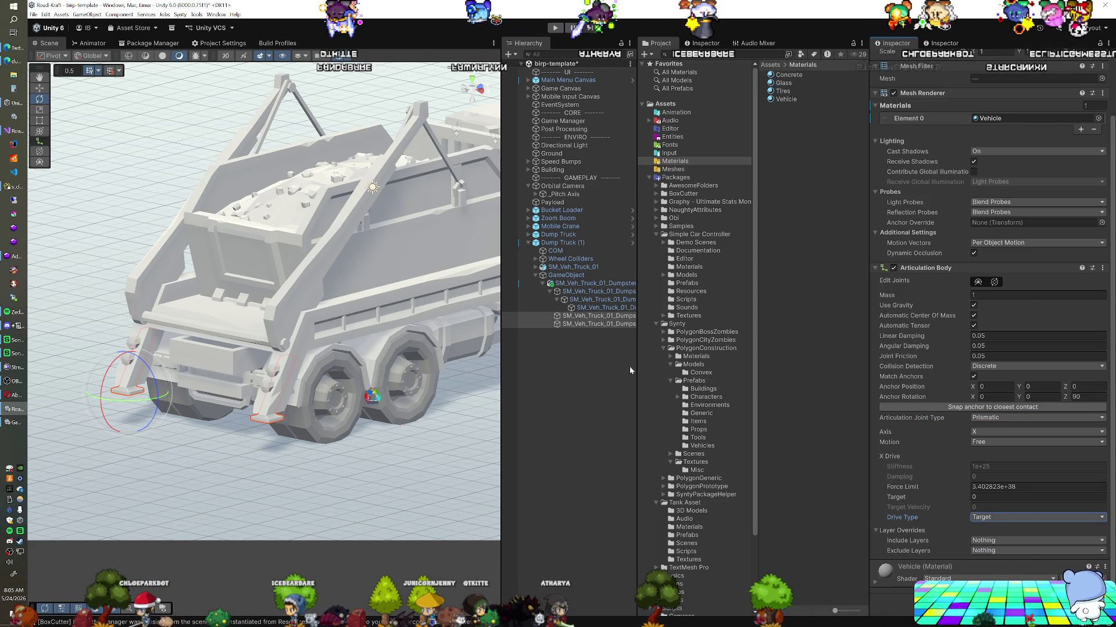
click(573, 243)
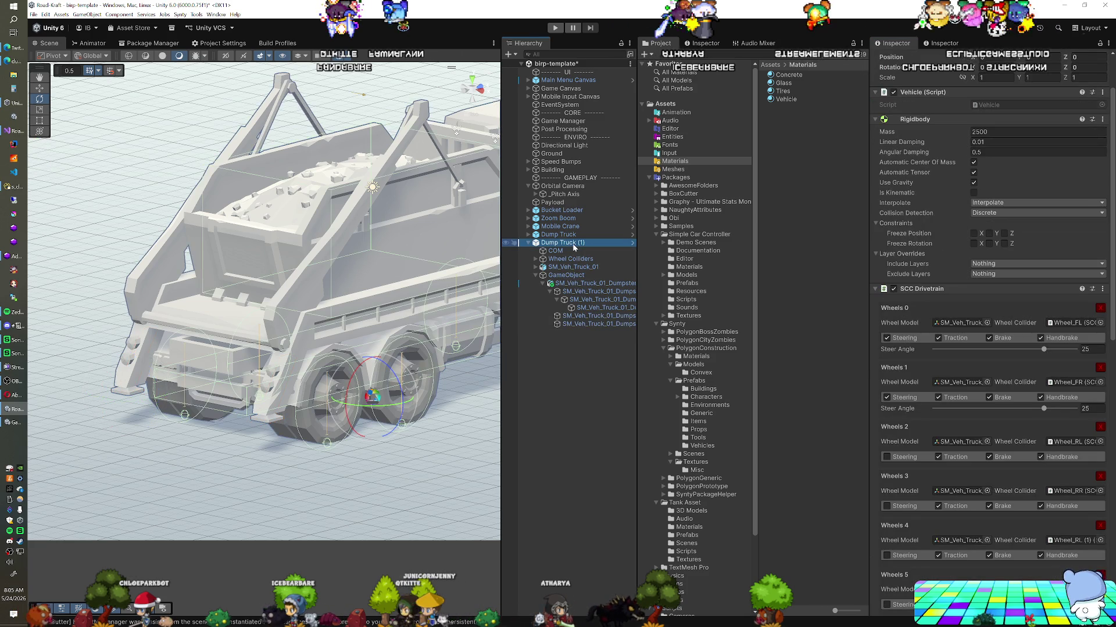
Save the scene, clear the selection and start a new play test.
key(ctrl+s)
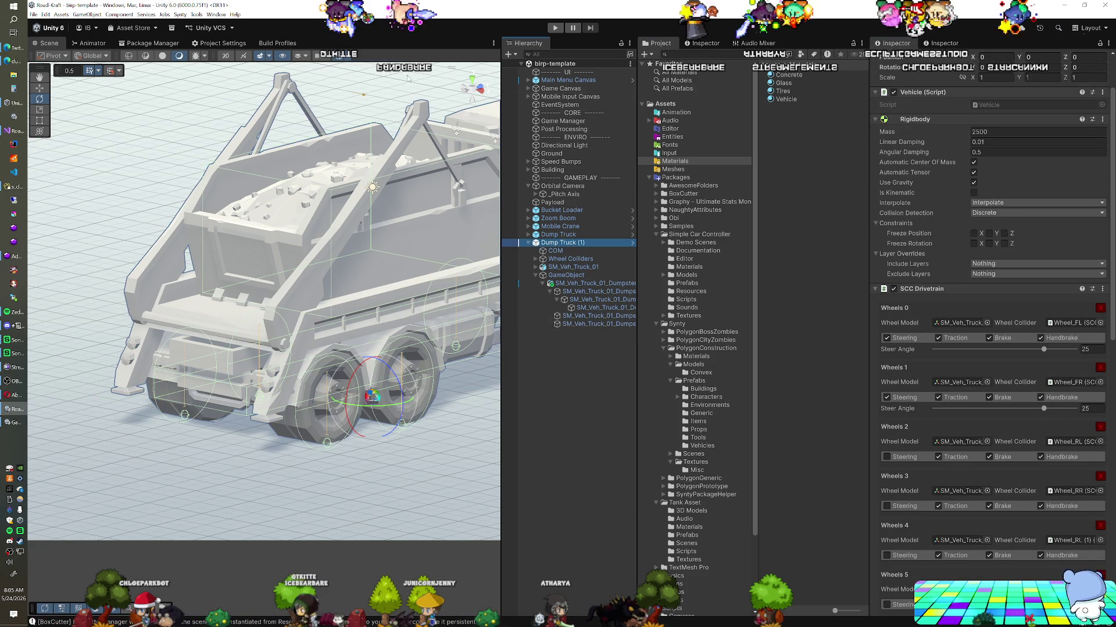
click(335, 55)
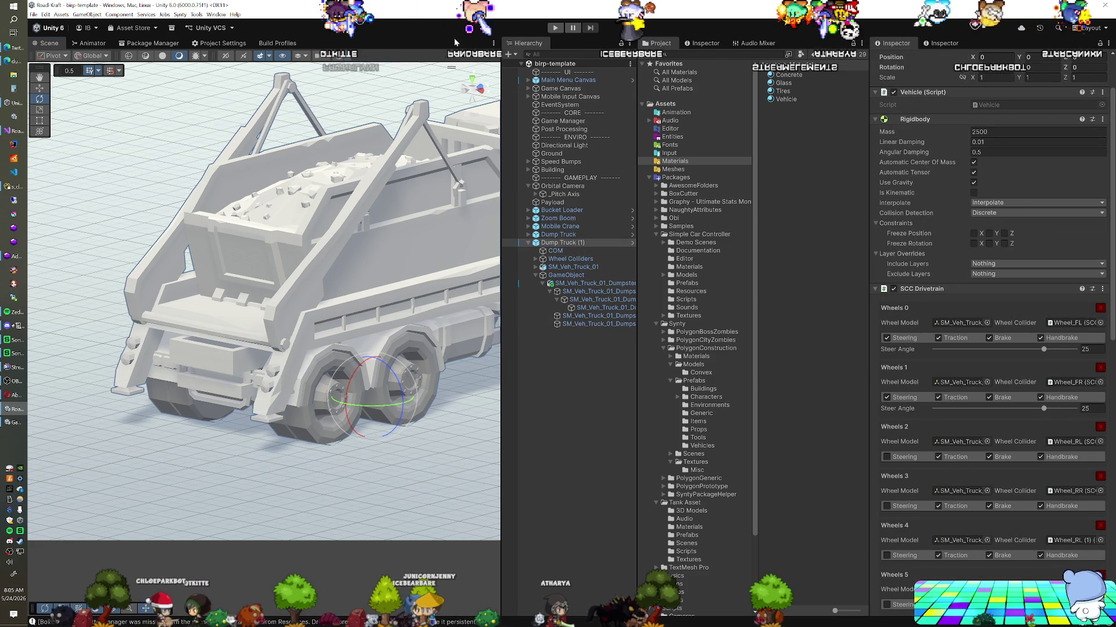
click(555, 28)
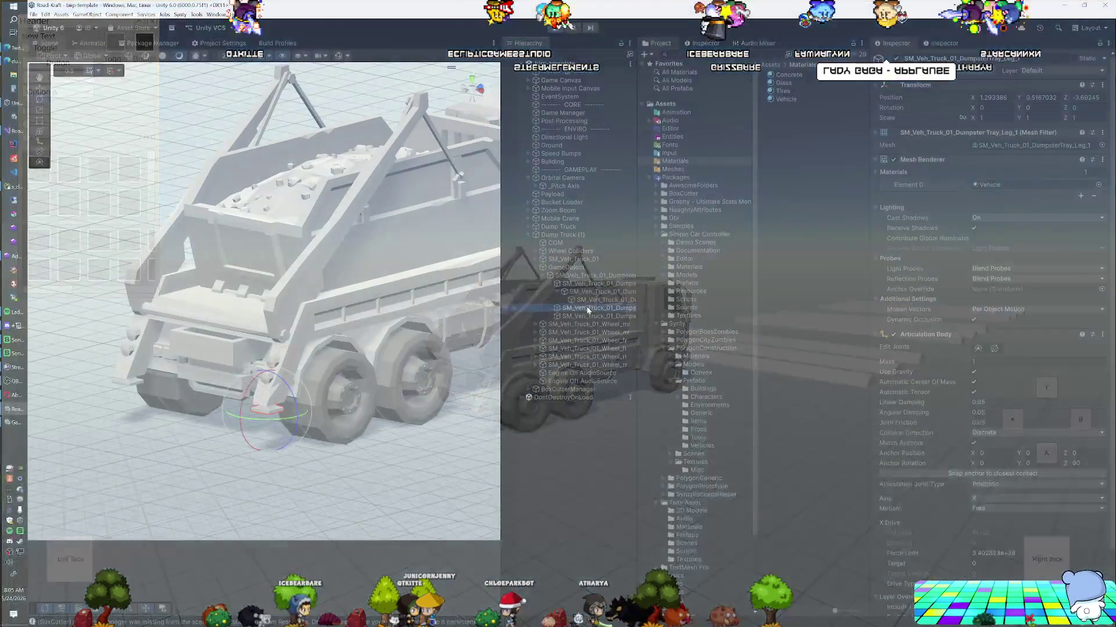
Test the leg's drive target at -0.06, returning anchor rotation Y to 0 so rotation stays 0, 0, 90.
scroll(929, 399, down, 3)
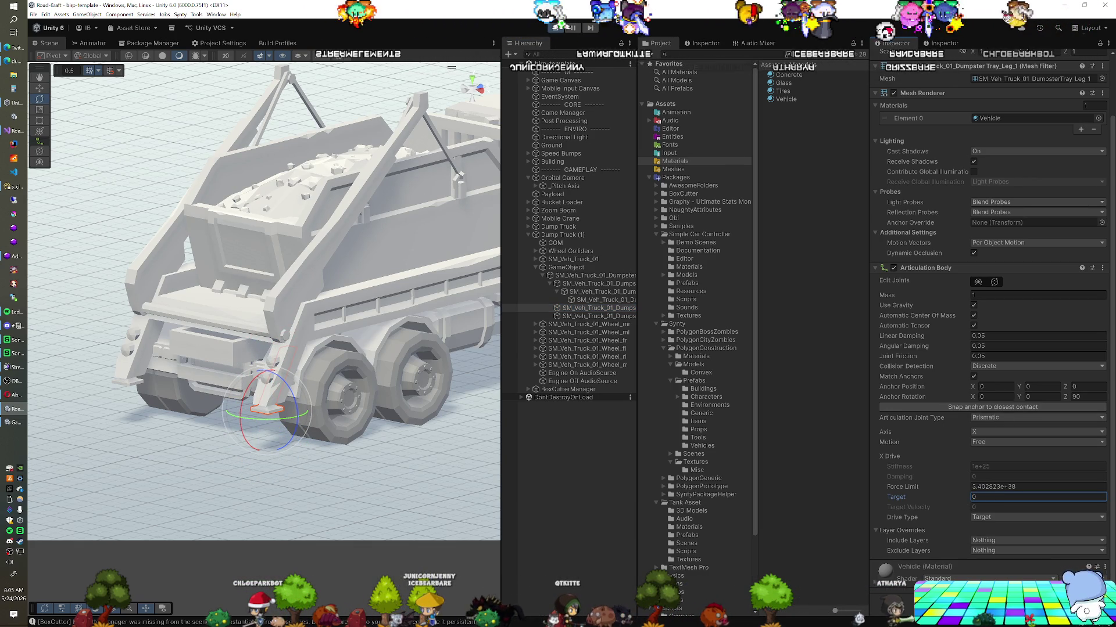
click(1040, 396)
text(90)
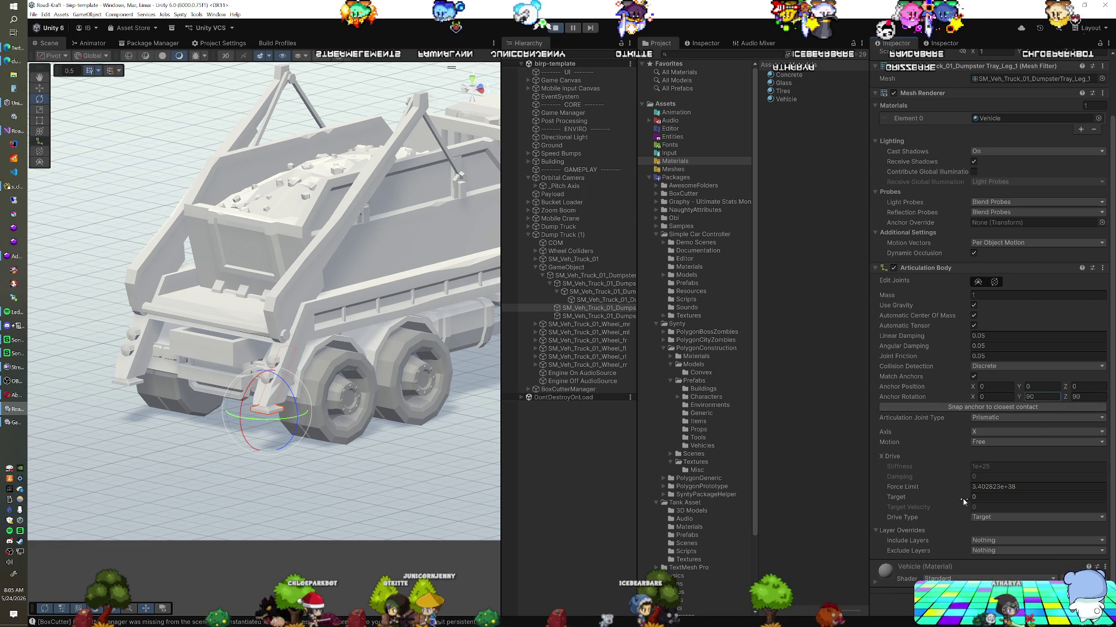
drag(960, 497, 960, 495)
click(1040, 397)
text(0)
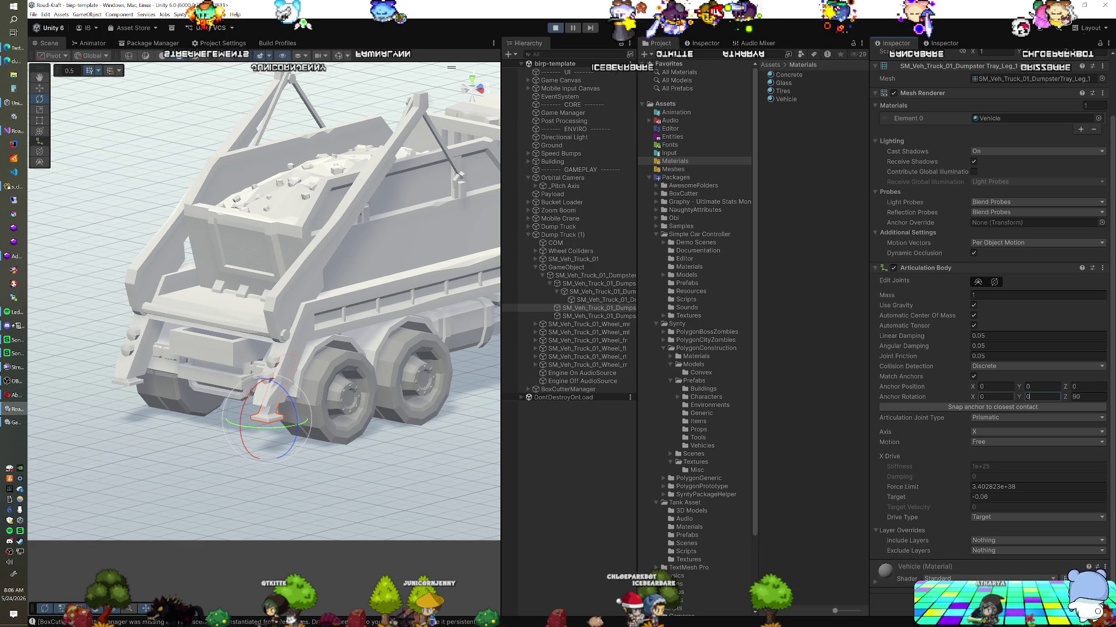
click(995, 396)
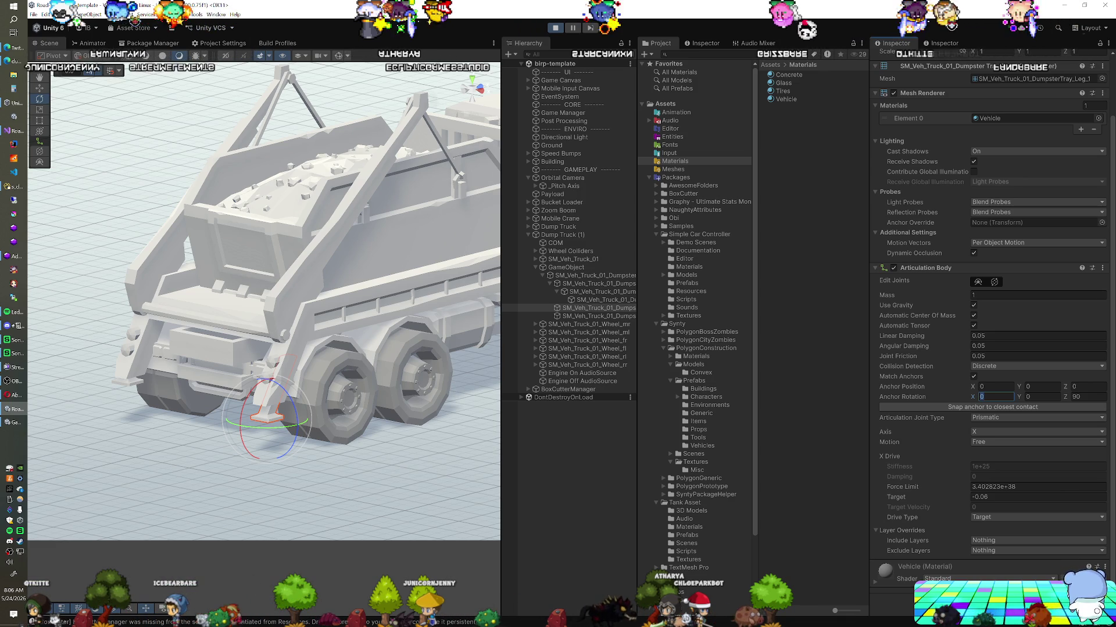
drag(321, 470, 236, 333)
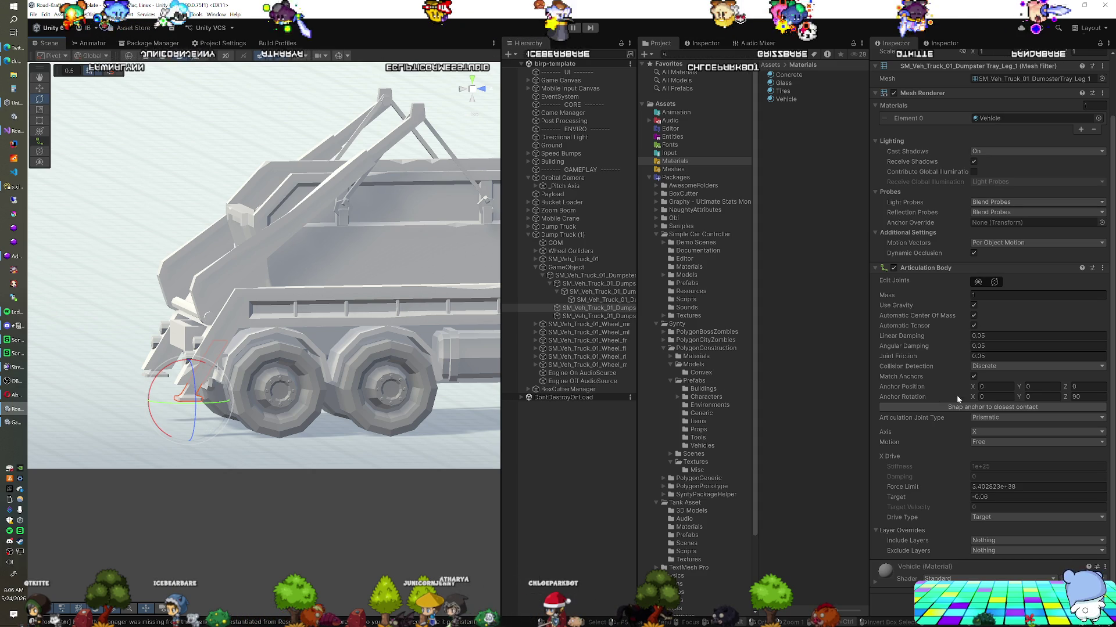
Set anchor rotation X to 90 and drag the drive target to test the leg's slide.
click(1011, 397)
text(90)
key(Return)
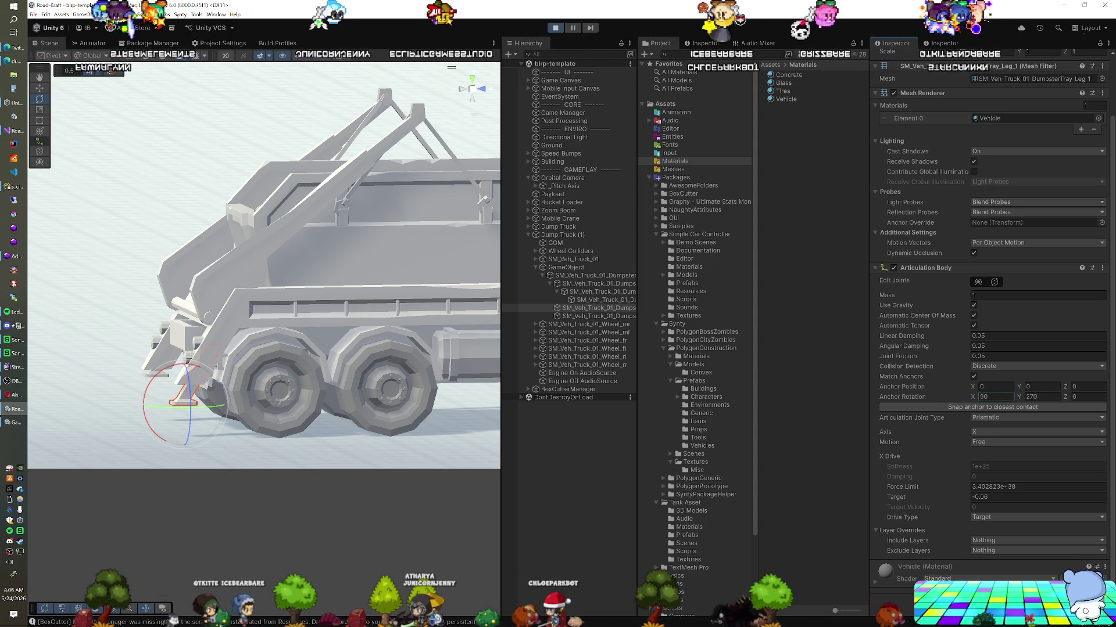
drag(959, 497, 959, 497)
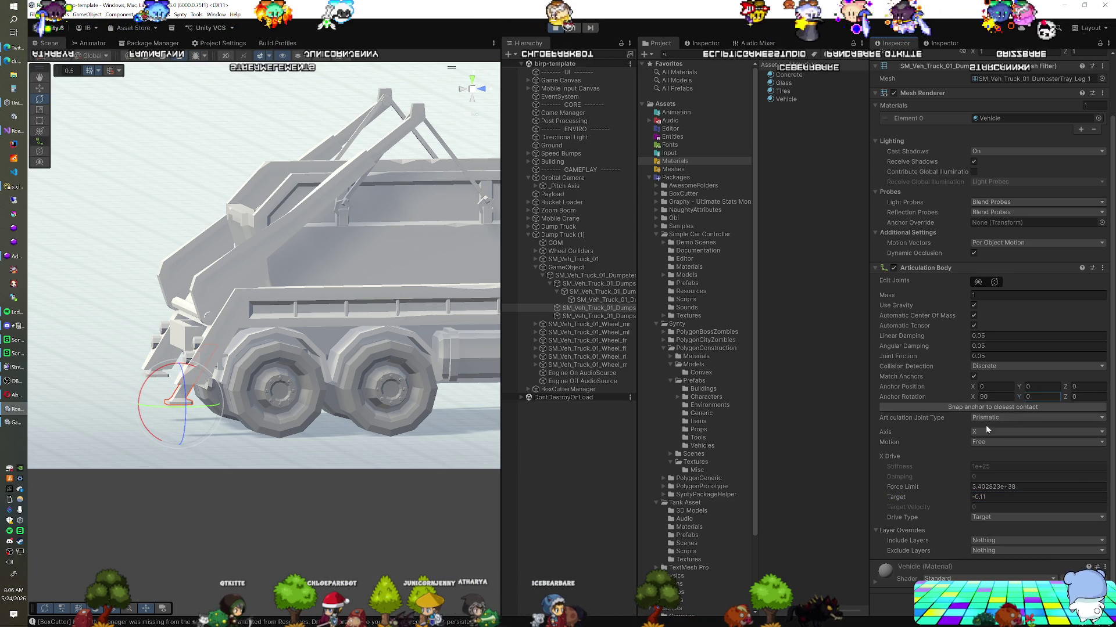
drag(961, 497, 960, 498)
Reset anchor rotation Y to 0, set X to 45, and retest the diagonal slide.
click(1036, 398)
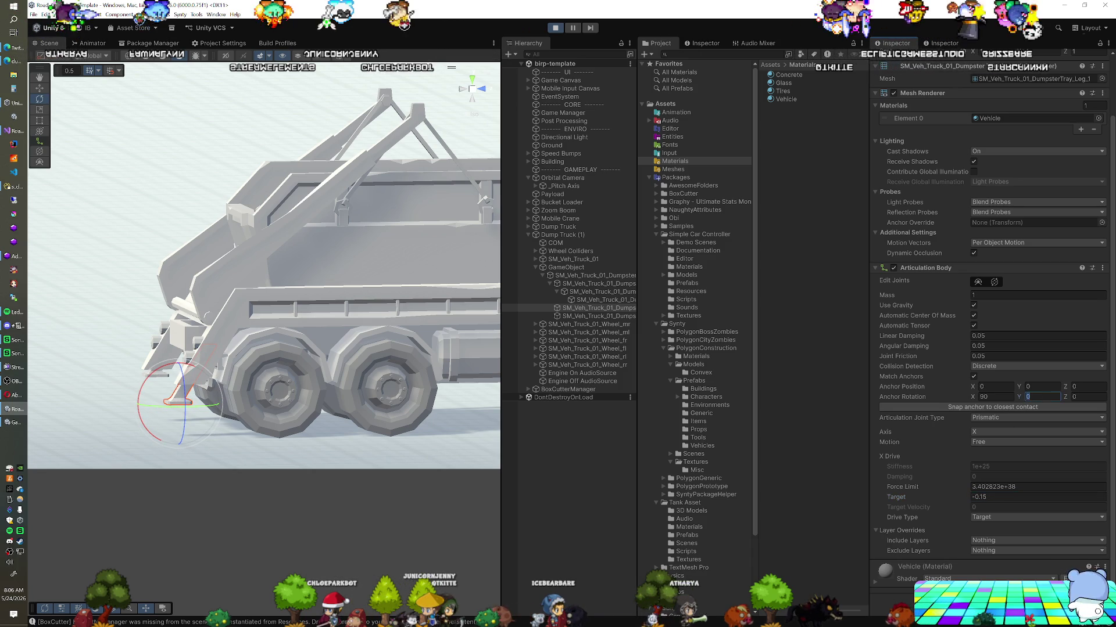
double_click(1036, 397)
text(0)
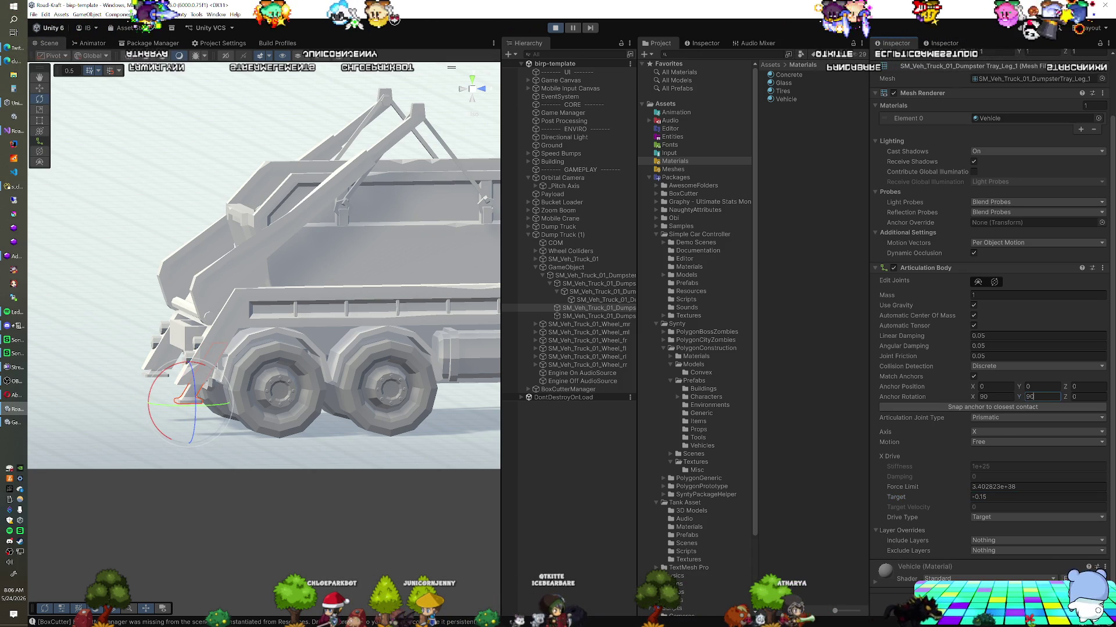
drag(963, 498, 969, 498)
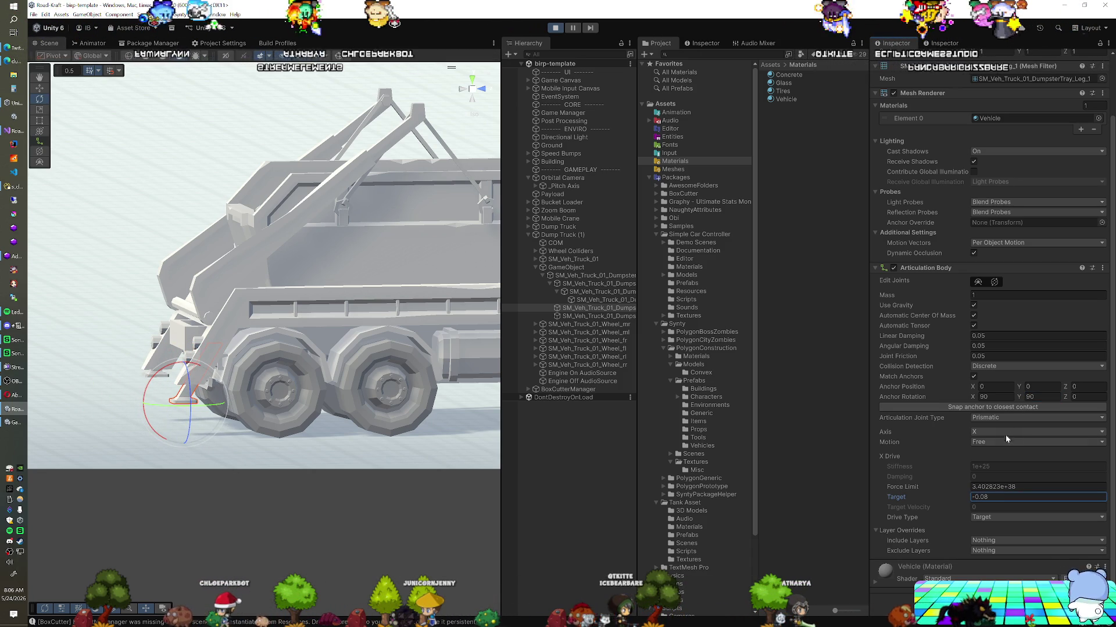
click(995, 396)
text(45)
key(Return)
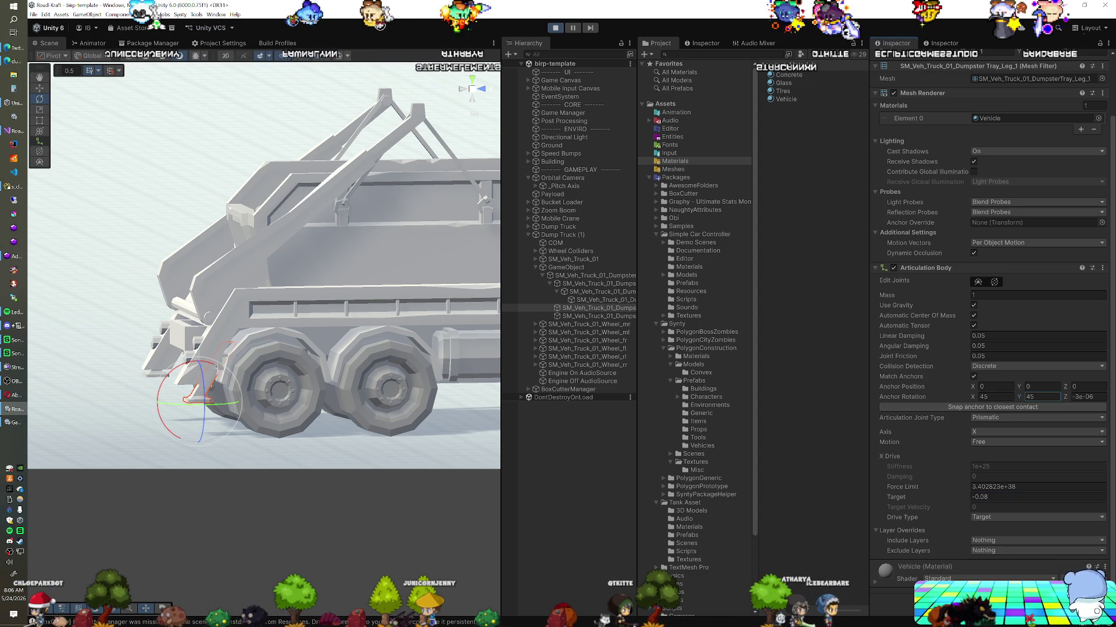
drag(955, 501, 965, 501)
In top view, bring the drive target to 0.44, then select the second stabiliser leg.
drag(256, 420, 417, 399)
click(472, 79)
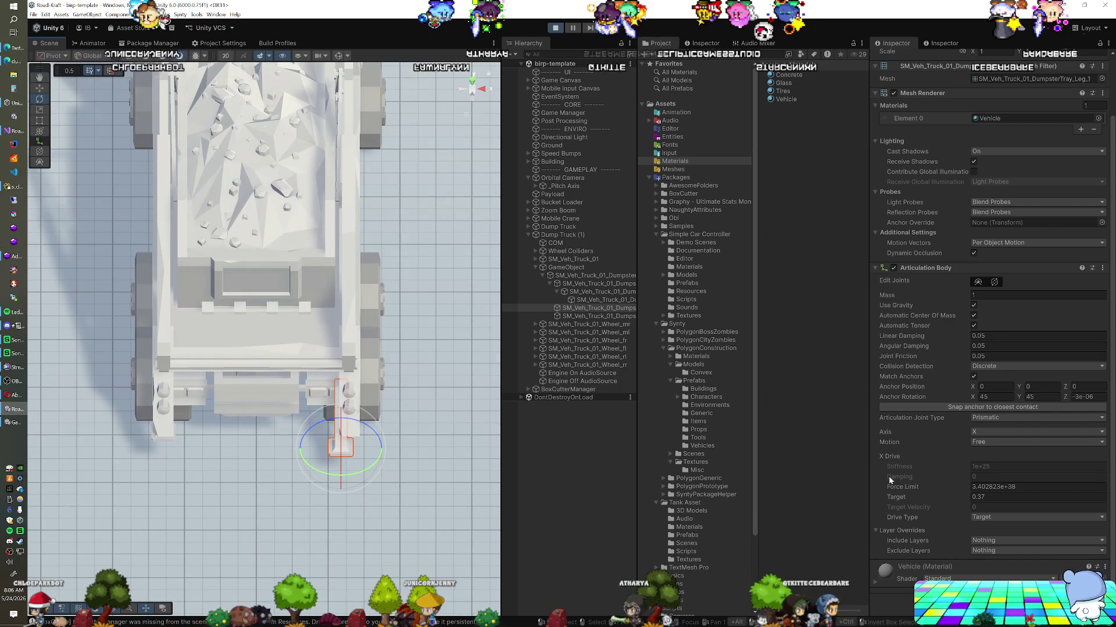
drag(953, 497, 962, 495)
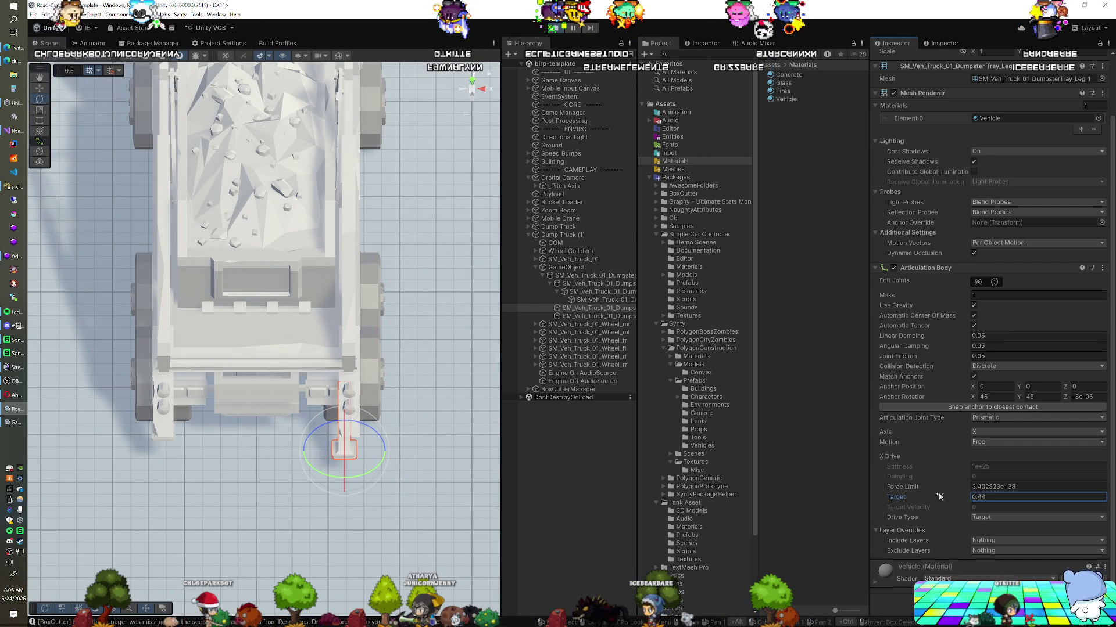
click(588, 316)
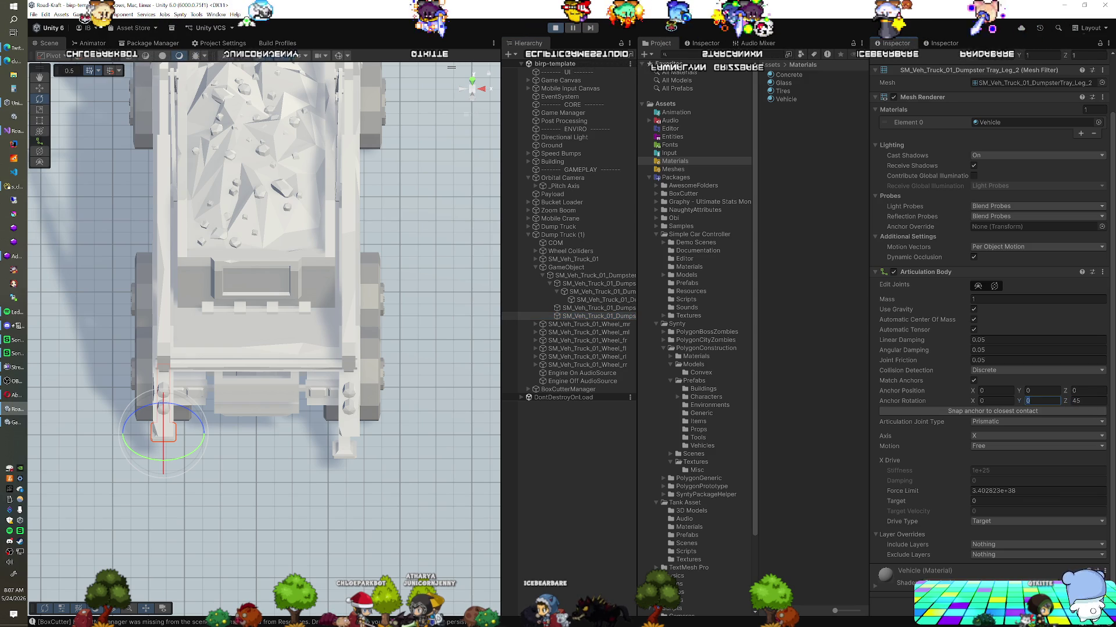
Try Leg_2's drive target and set its anchor rotation X to 45 and Y to 0.
drag(389, 456, 300, 415)
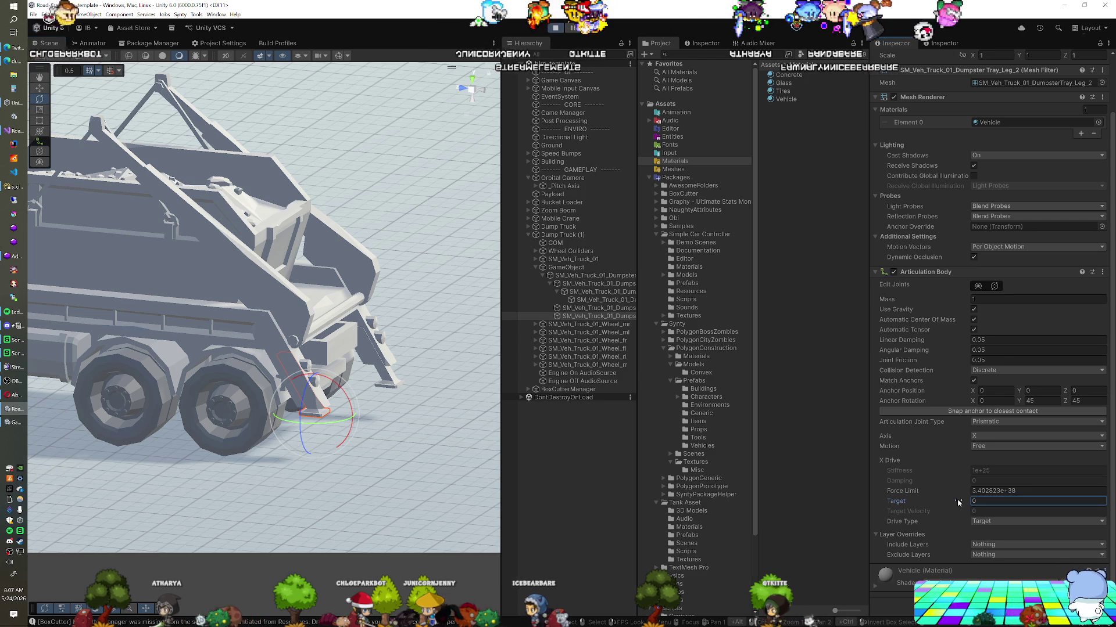
drag(957, 500, 964, 503)
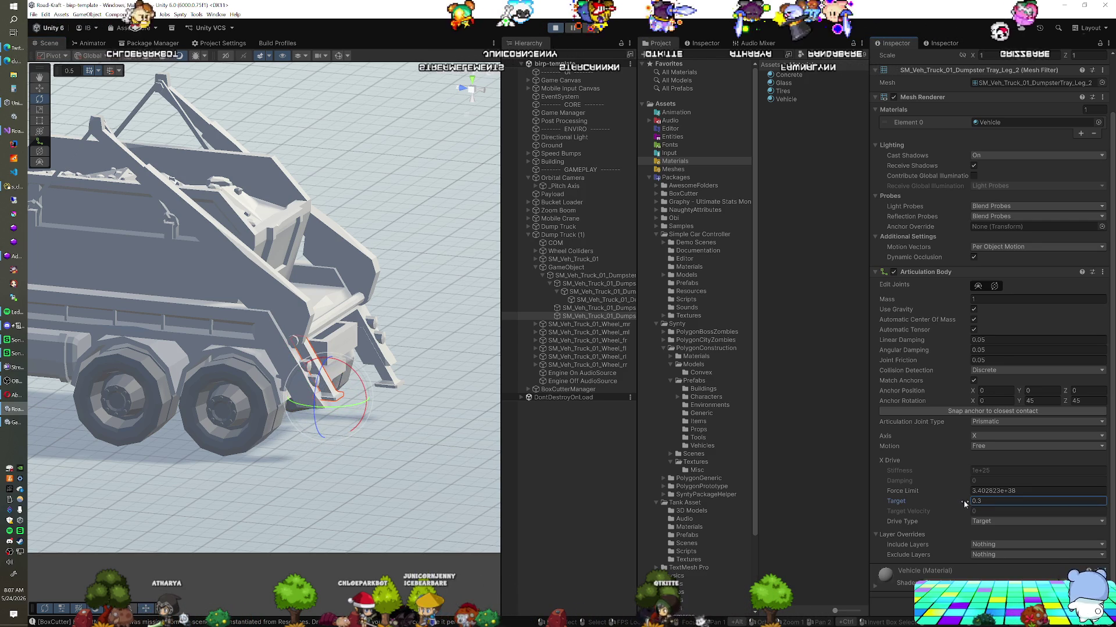
mouse_move(261, 409)
mouse_down()
mouse_move(233, 407)
mouse_move(386, 427)
mouse_up()
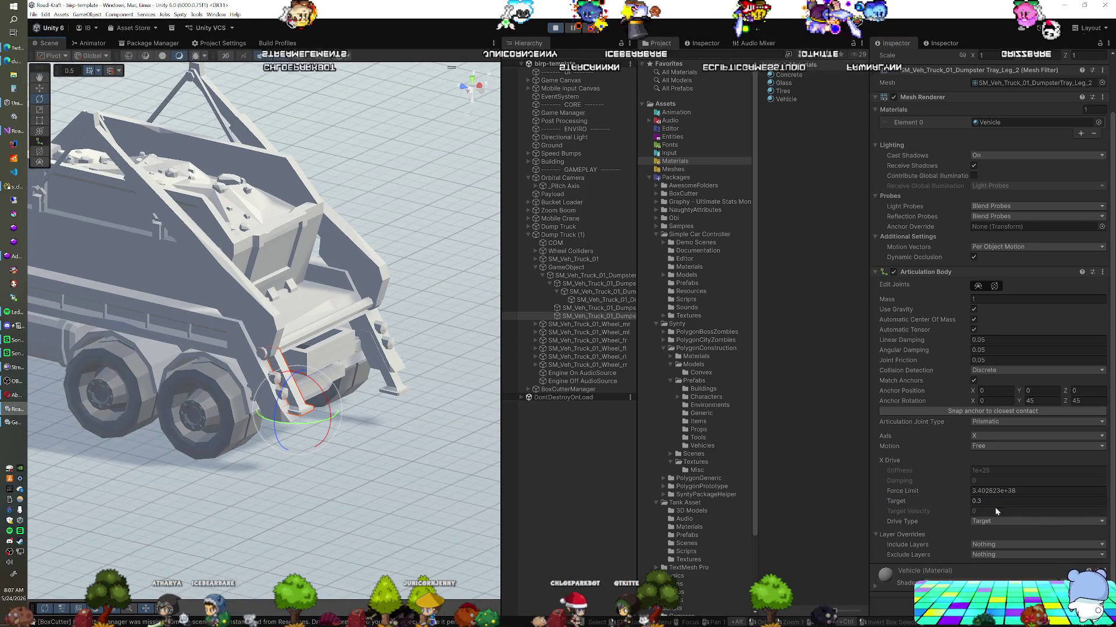
text(0)
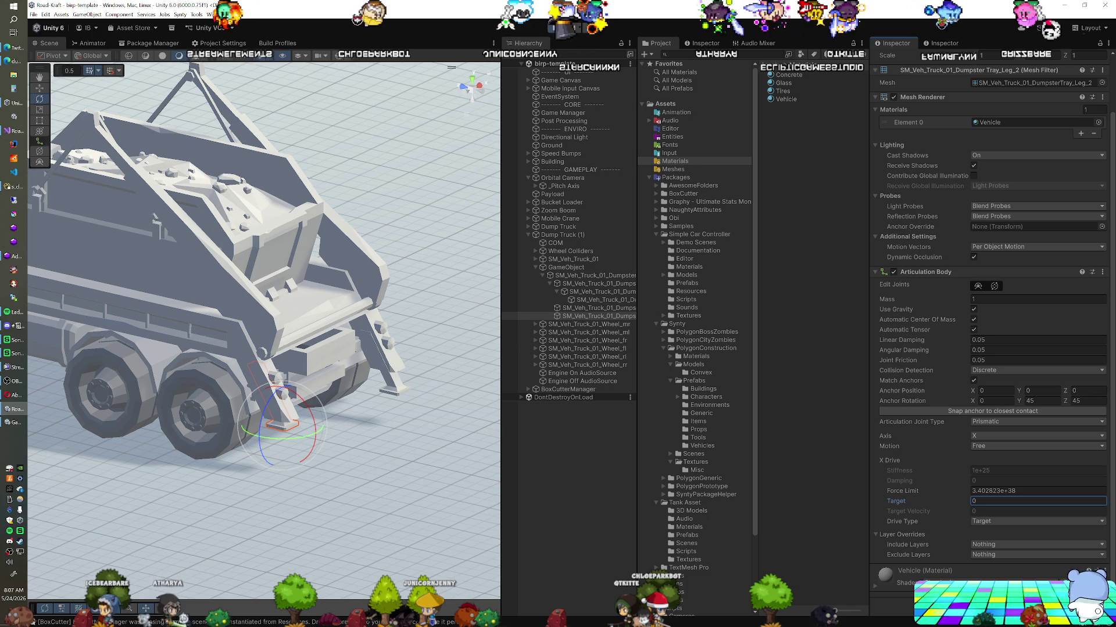
click(1040, 401)
text(0)
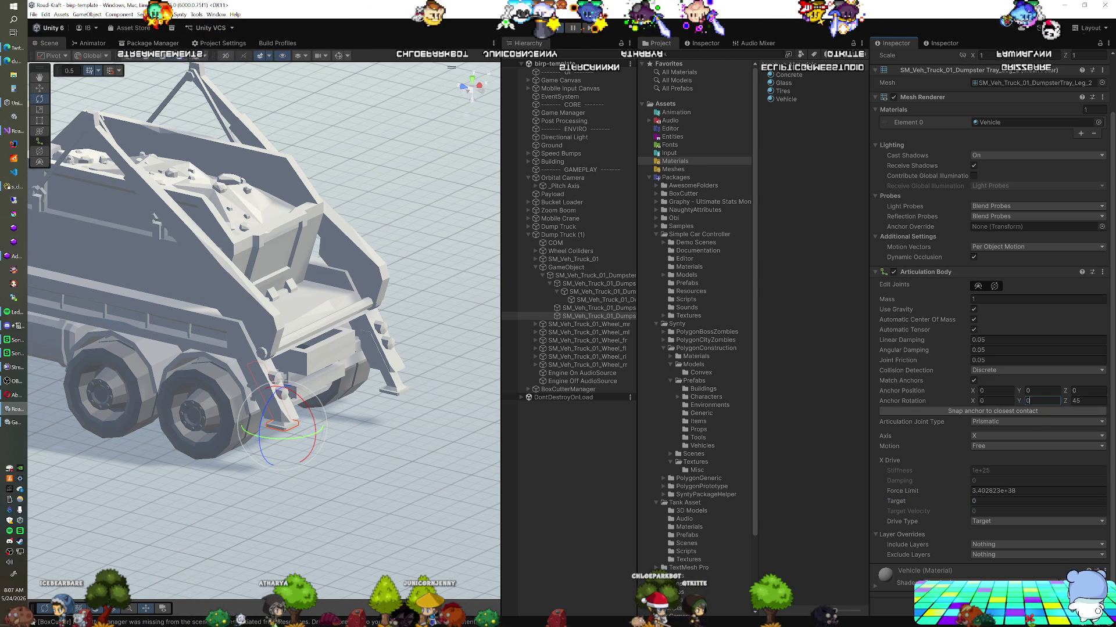
click(995, 401)
text(485)
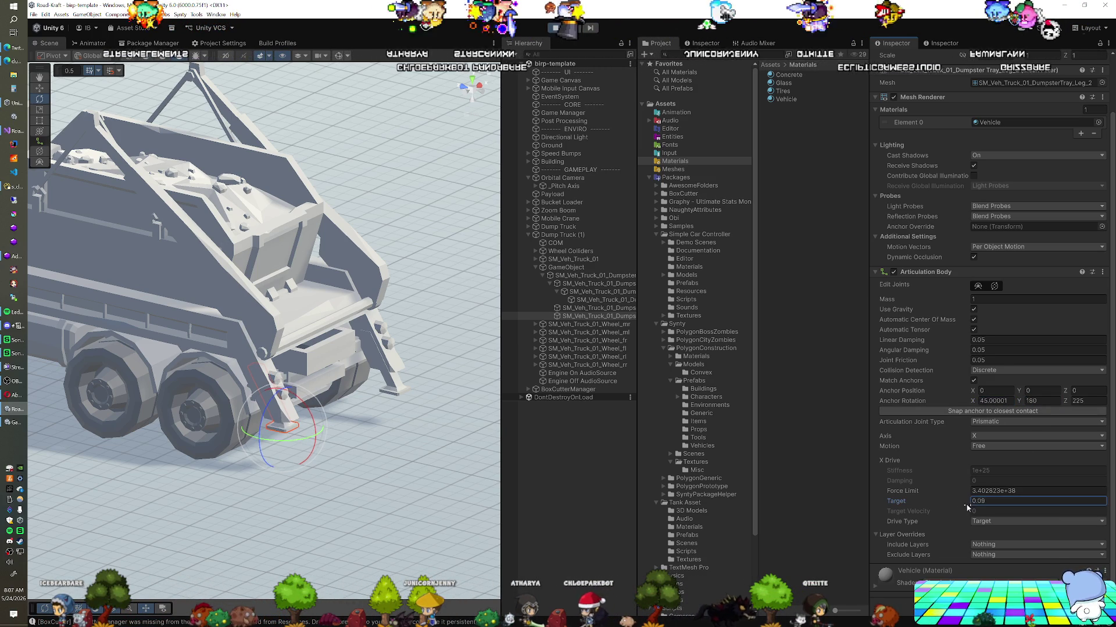
Raise Leg_2's drive target to about 0.73 to test the leg, then set it back to 0.
mouse_move(971, 505)
mouse_down()
mouse_move(961, 504)
mouse_move(987, 503)
mouse_up()
mouse_move(191, 406)
mouse_down()
mouse_move(171, 395)
mouse_move(259, 447)
mouse_move(295, 448)
mouse_up()
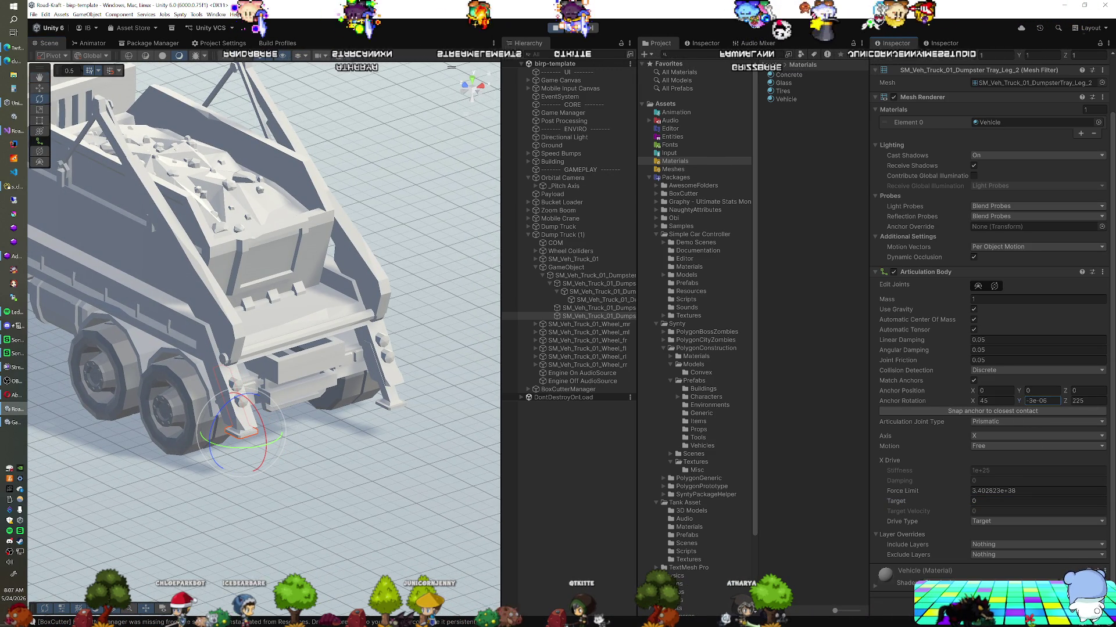
drag(957, 505, 967, 500)
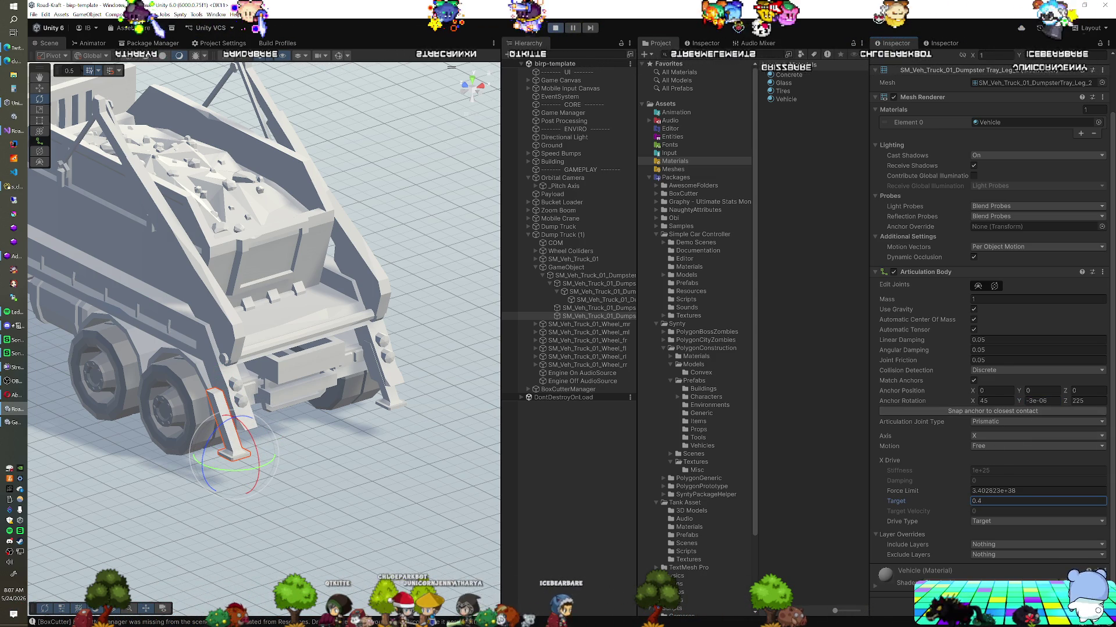
click(994, 502)
text(0)
key(Return)
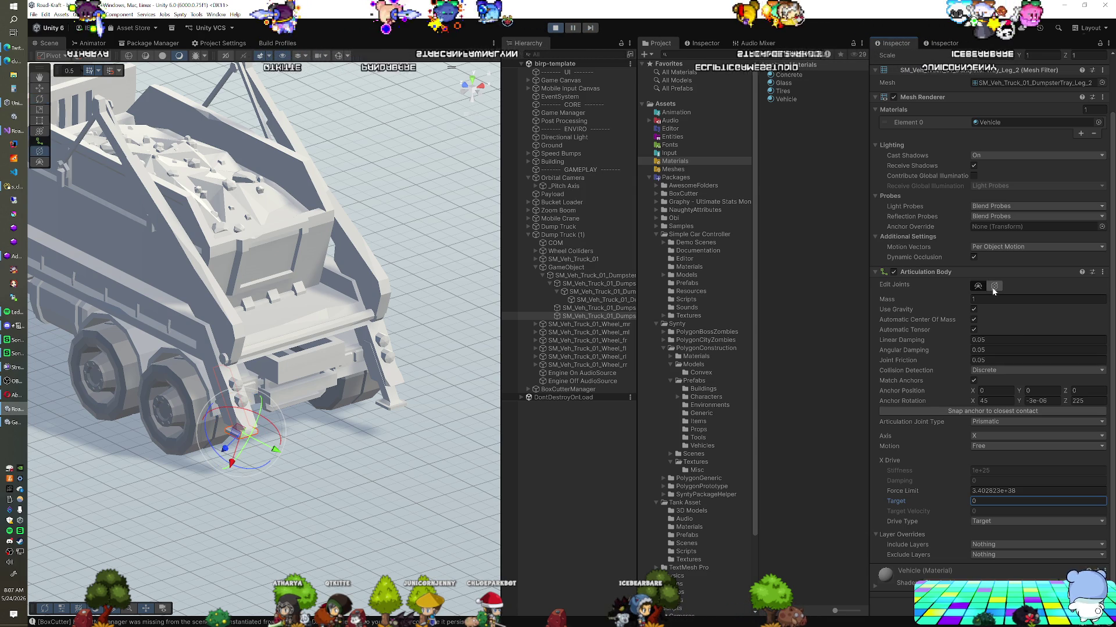
Zero Leg_2's anchor rotation and rotate the stabiliser leg in the scene with the Rotate tool.
mouse_move(284, 498)
mouse_down()
mouse_move(218, 499)
mouse_move(261, 472)
mouse_up()
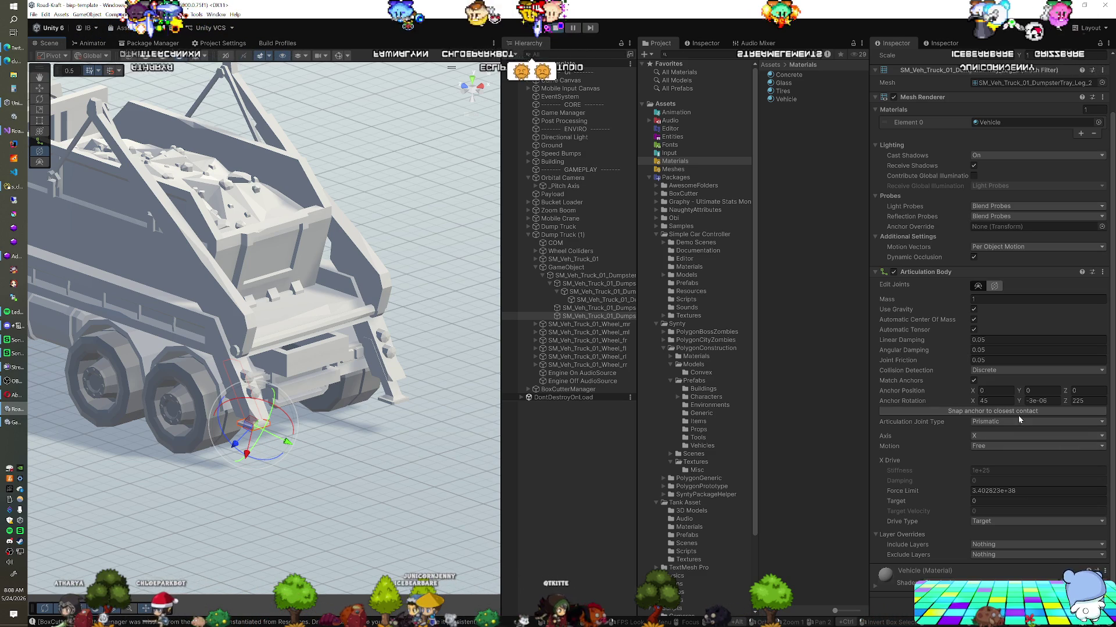
click(995, 401)
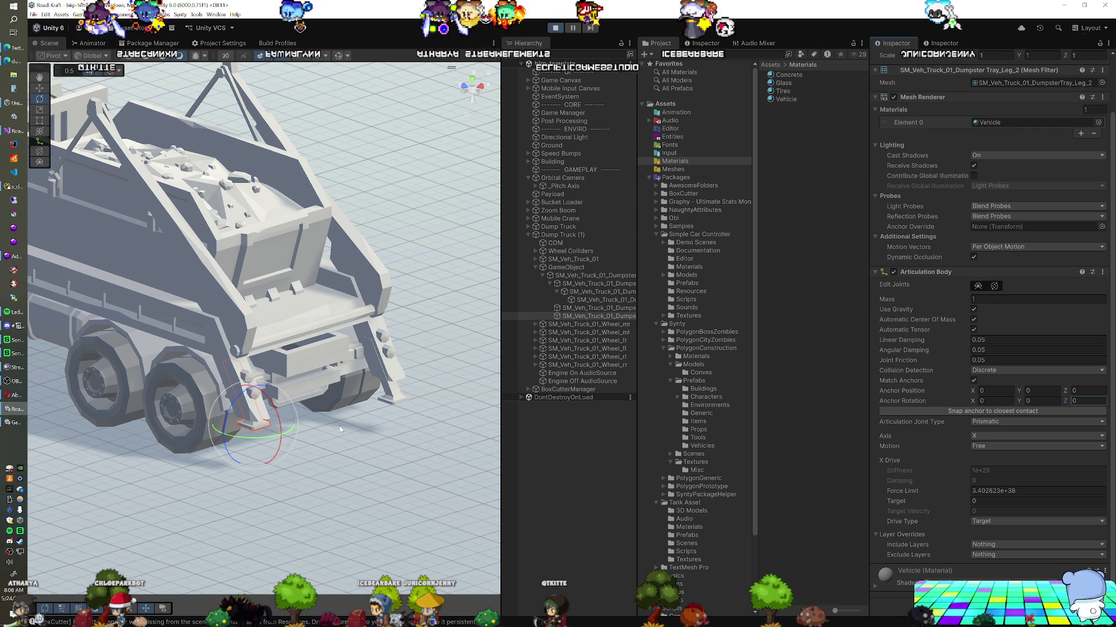
key(w)
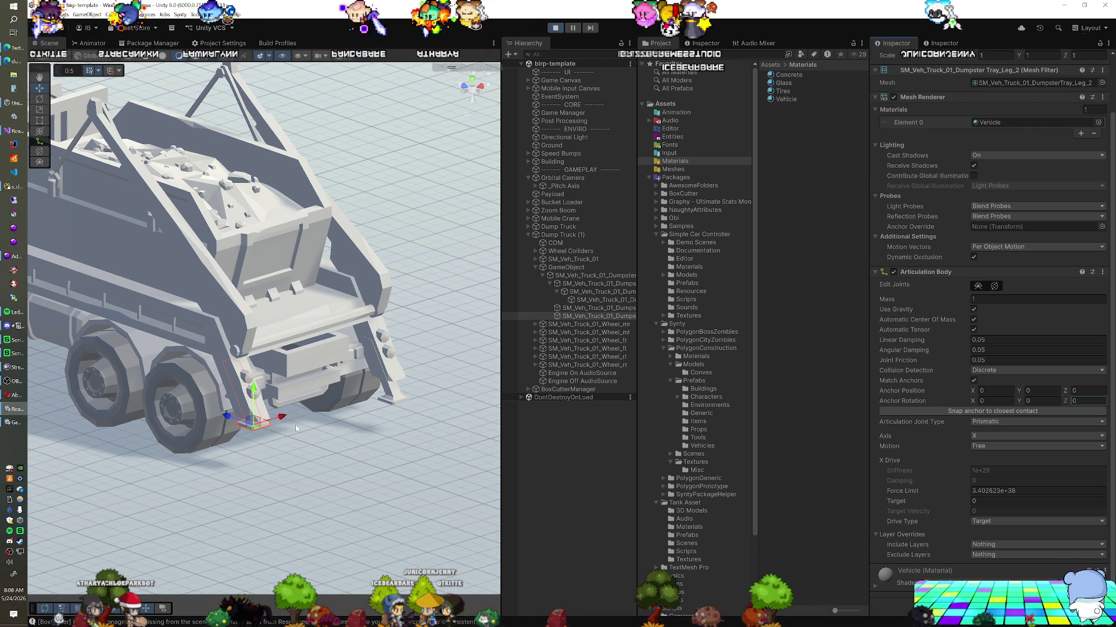
key(e)
drag(237, 410, 266, 386)
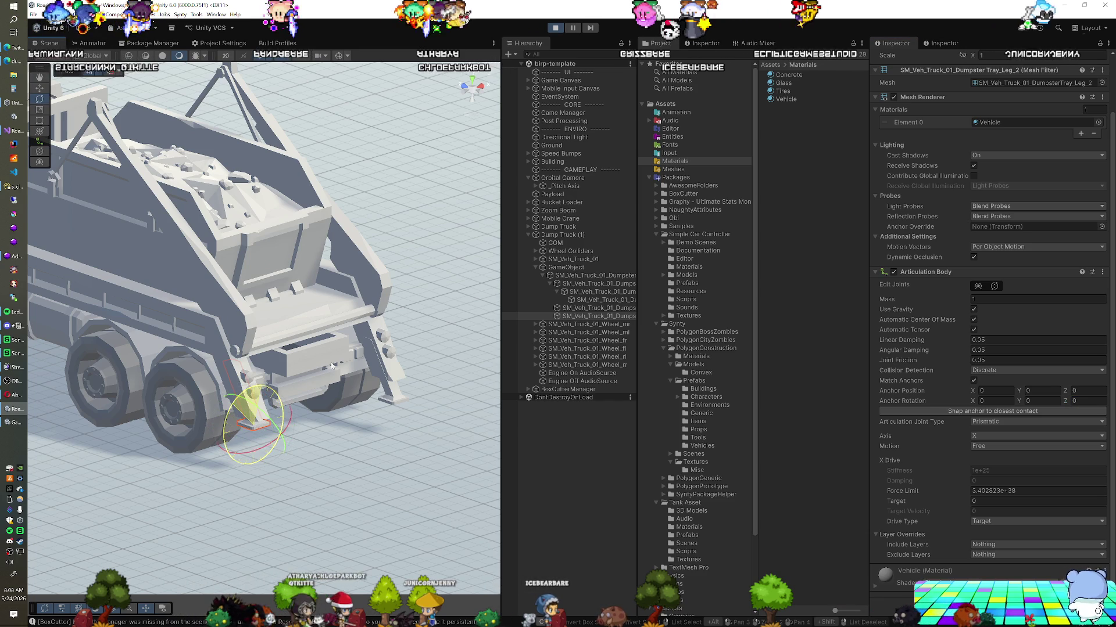
drag(376, 359, 340, 384)
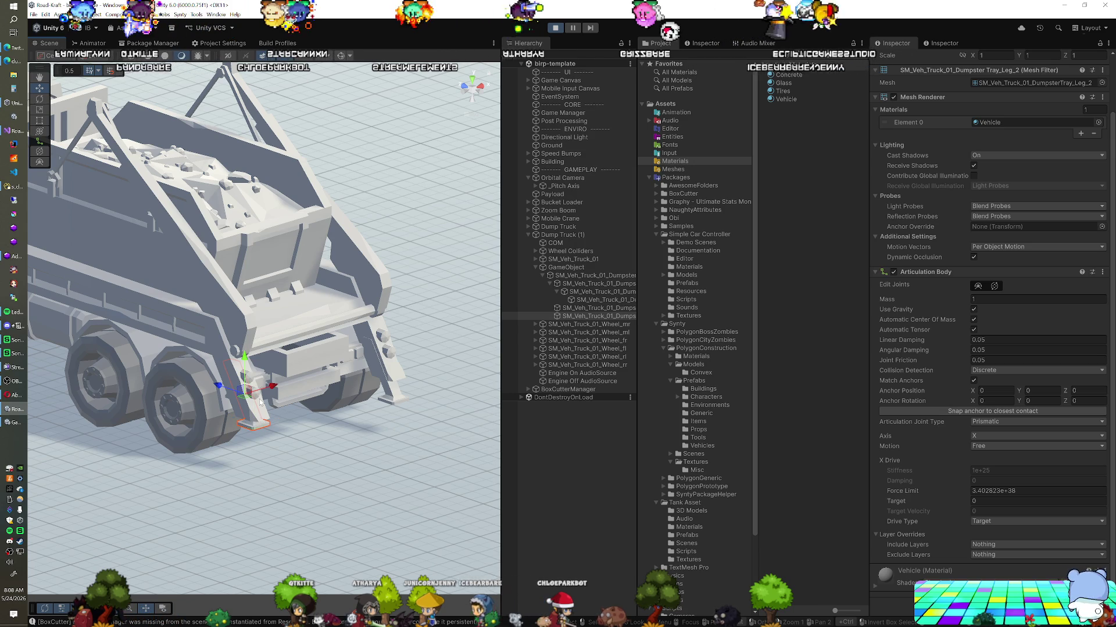
Put handles at the pivot and enable Edit Joints on Leg_2's Articulation Body.
key(z)
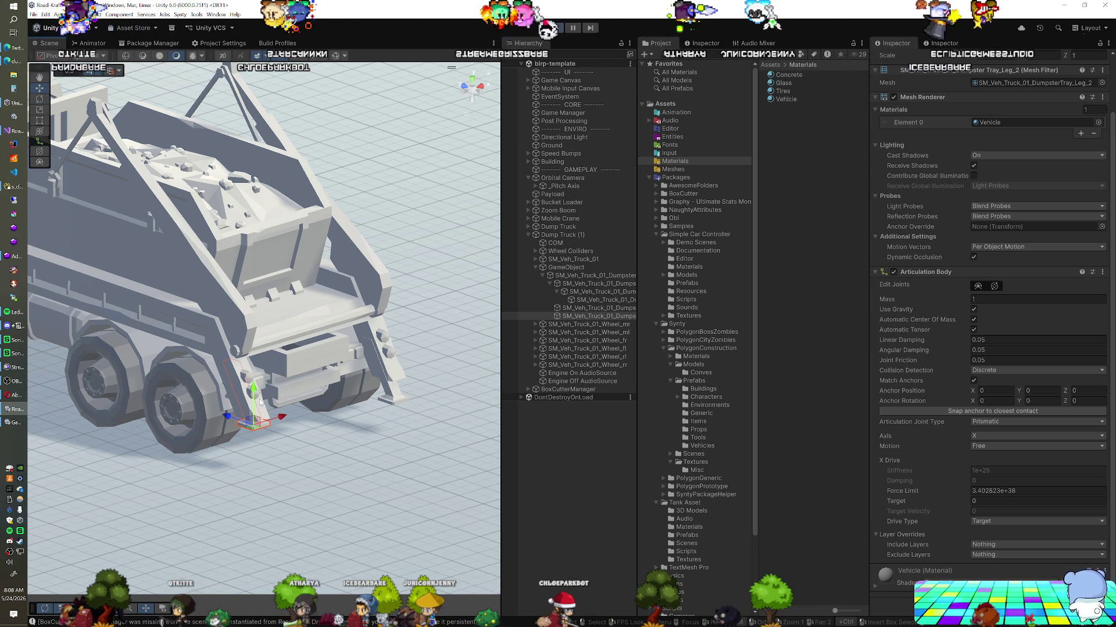
key(e)
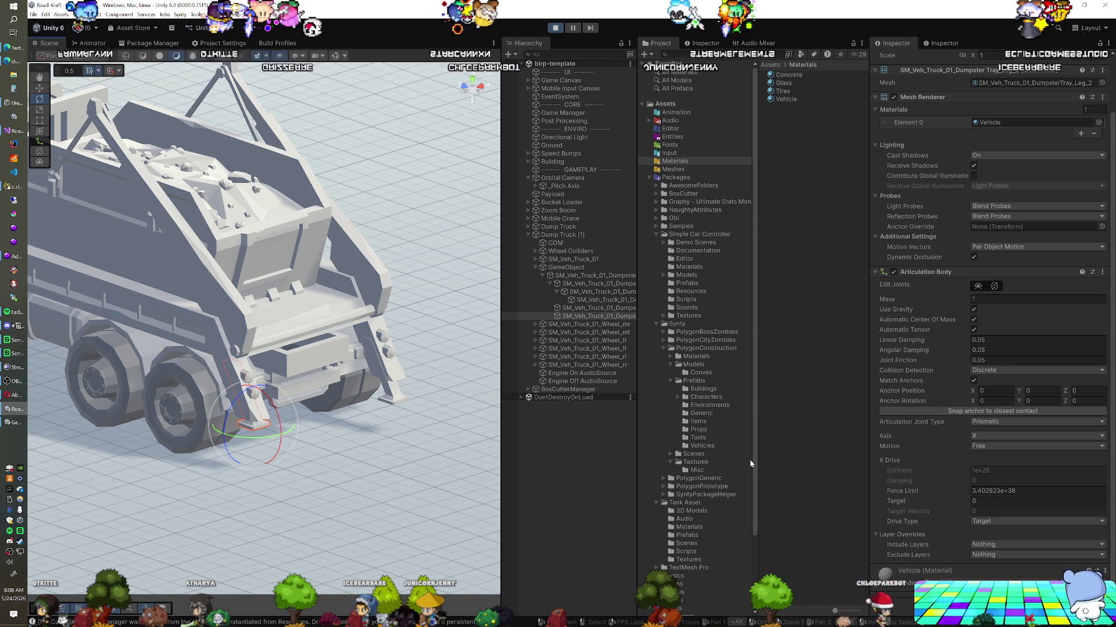
click(995, 286)
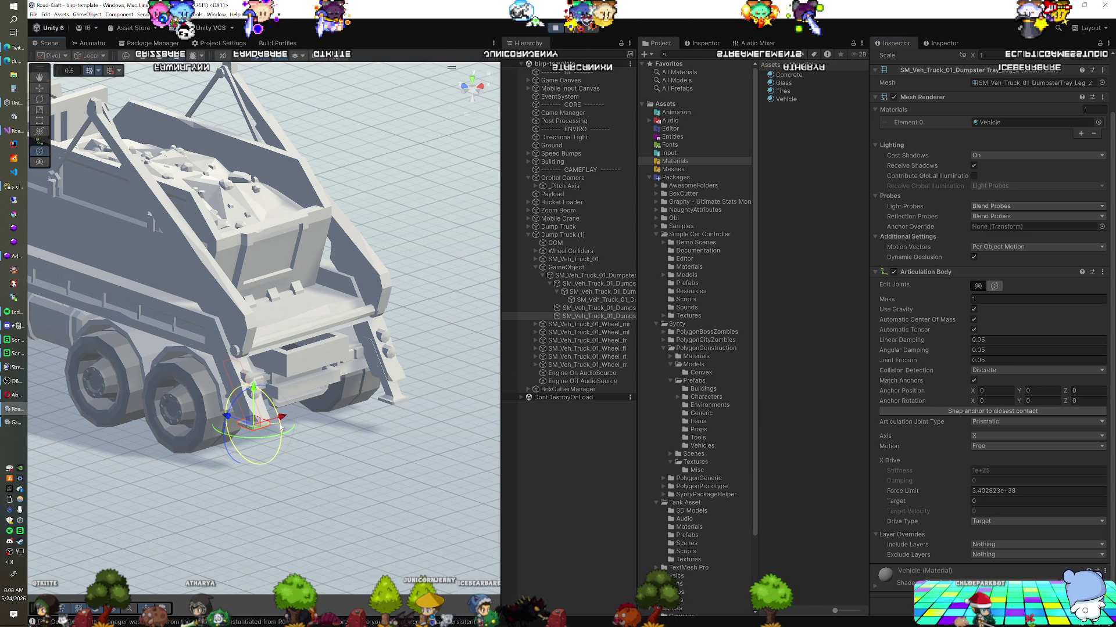
Tilt Leg_2's joint anchor to about 33/270, test drive targets near 0.67, then exit Play mode.
mouse_move(276, 416)
mouse_down()
mouse_move(297, 384)
mouse_move(392, 363)
mouse_move(360, 401)
mouse_move(389, 398)
mouse_move(381, 365)
mouse_move(350, 344)
mouse_up()
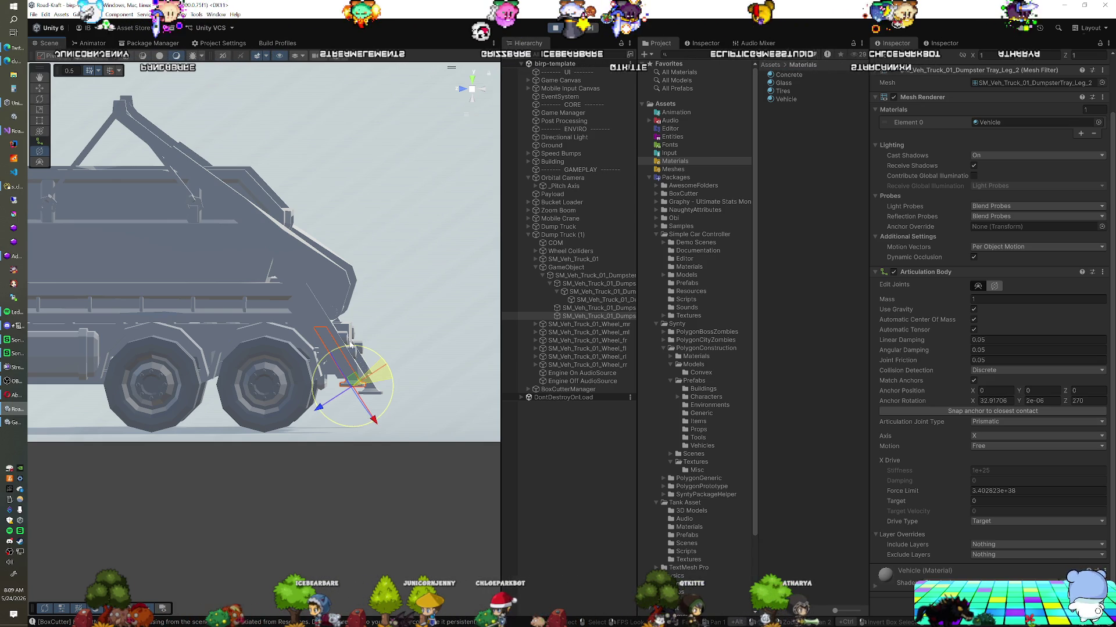
click(928, 503)
drag(928, 503, 942, 504)
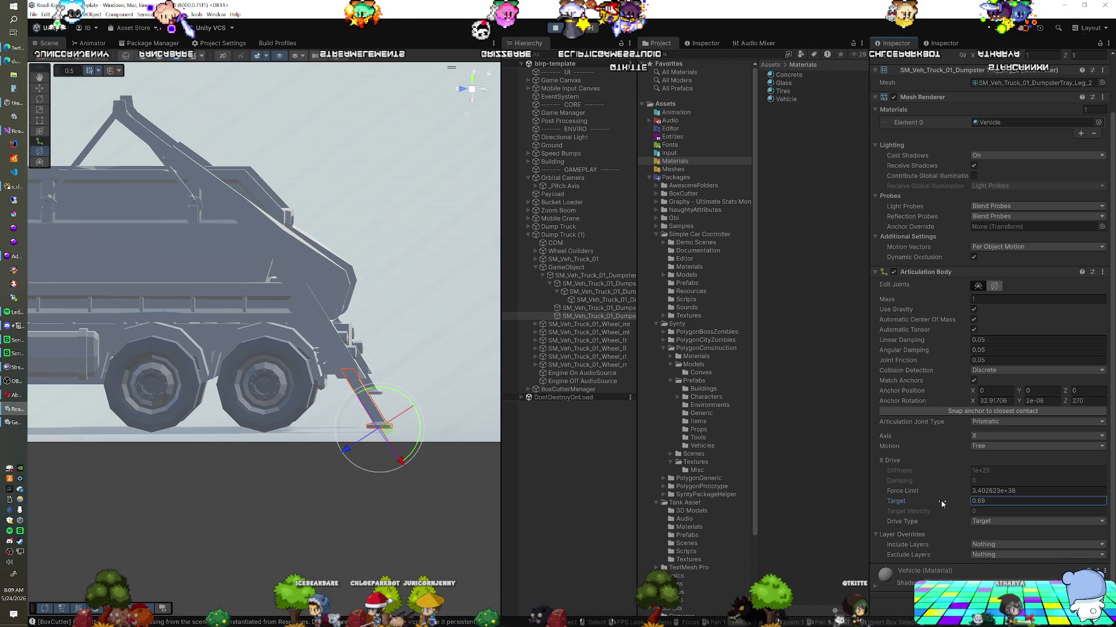
mouse_move(319, 441)
mouse_down()
mouse_move(232, 447)
mouse_move(390, 423)
mouse_up()
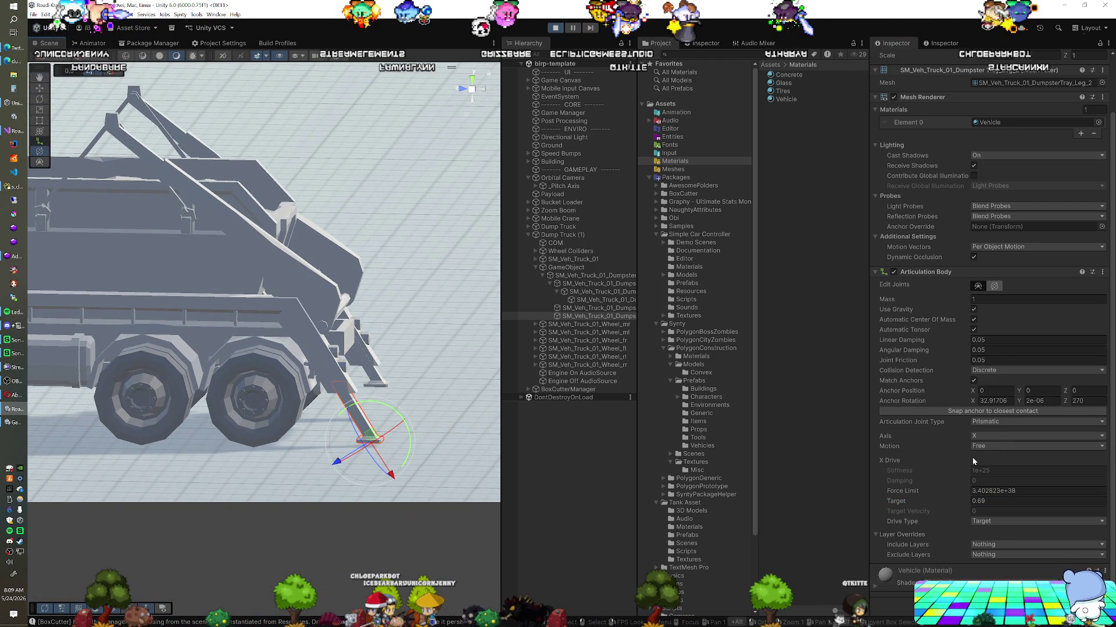
click(956, 501)
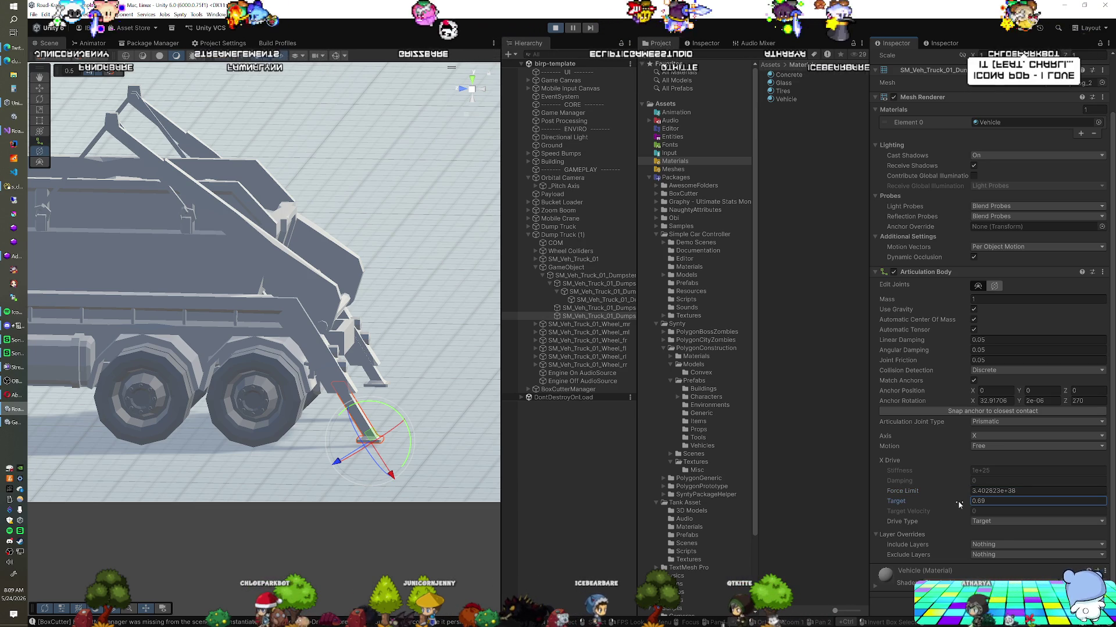
drag(957, 504, 960, 505)
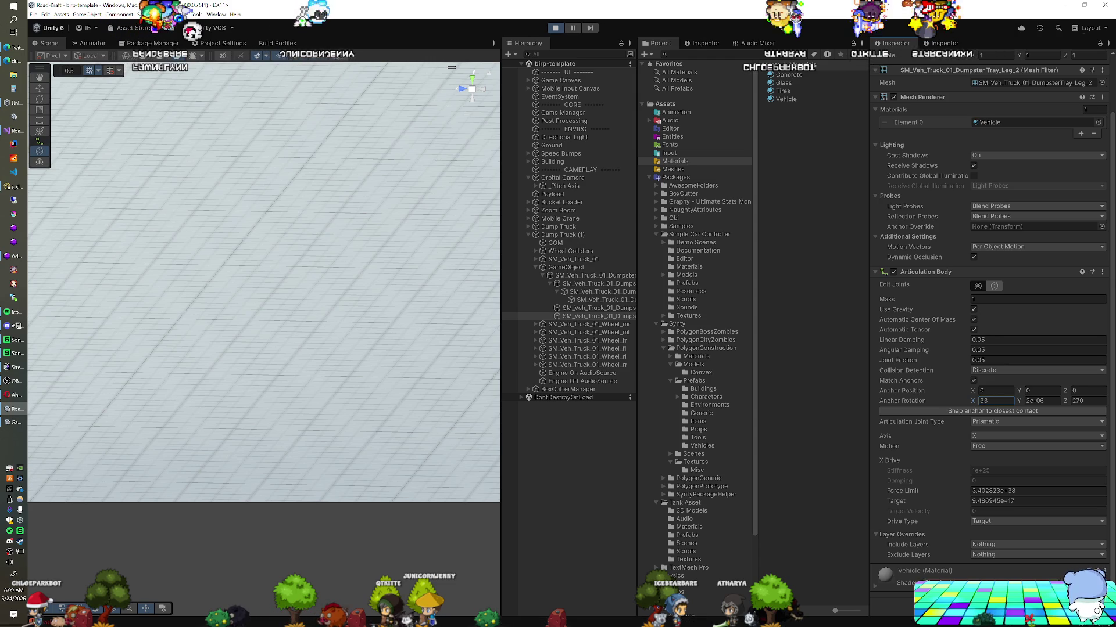
click(553, 28)
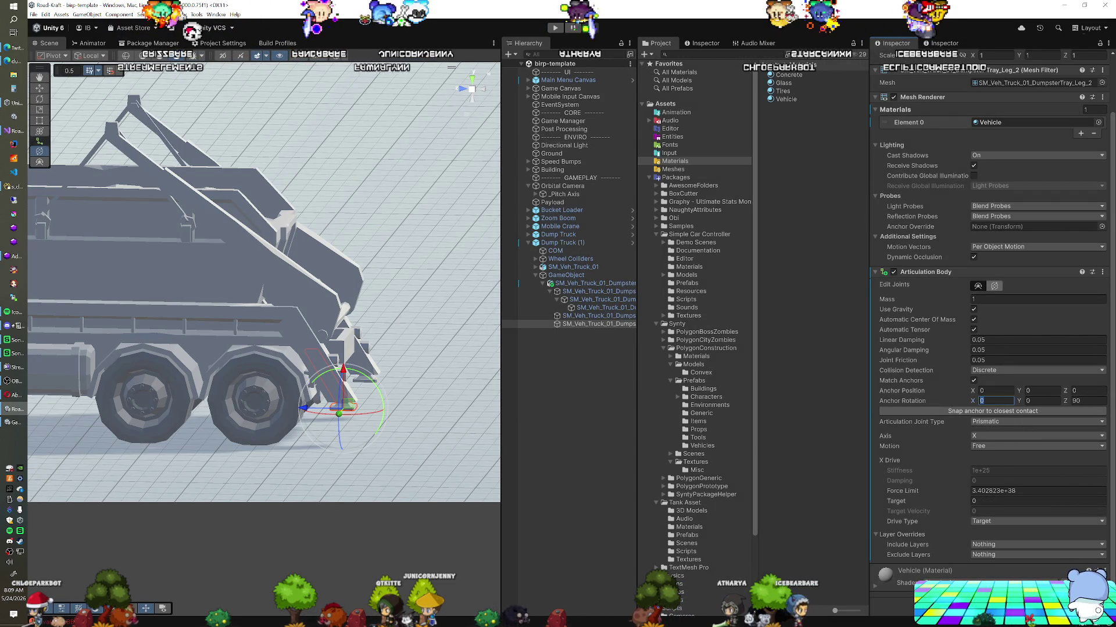
Set Leg_2's anchor rotation to X 33 and Z 270, save the scene, and enter Play mode.
text(3)
key(Tab)
key(Tab)
text(270)
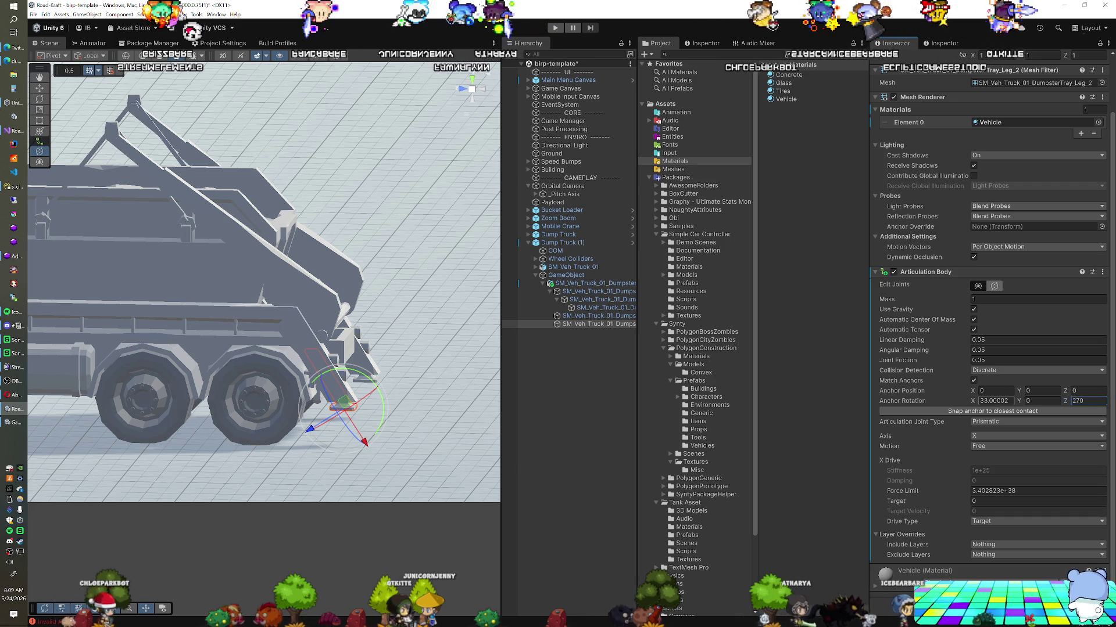
key(ctrl+s)
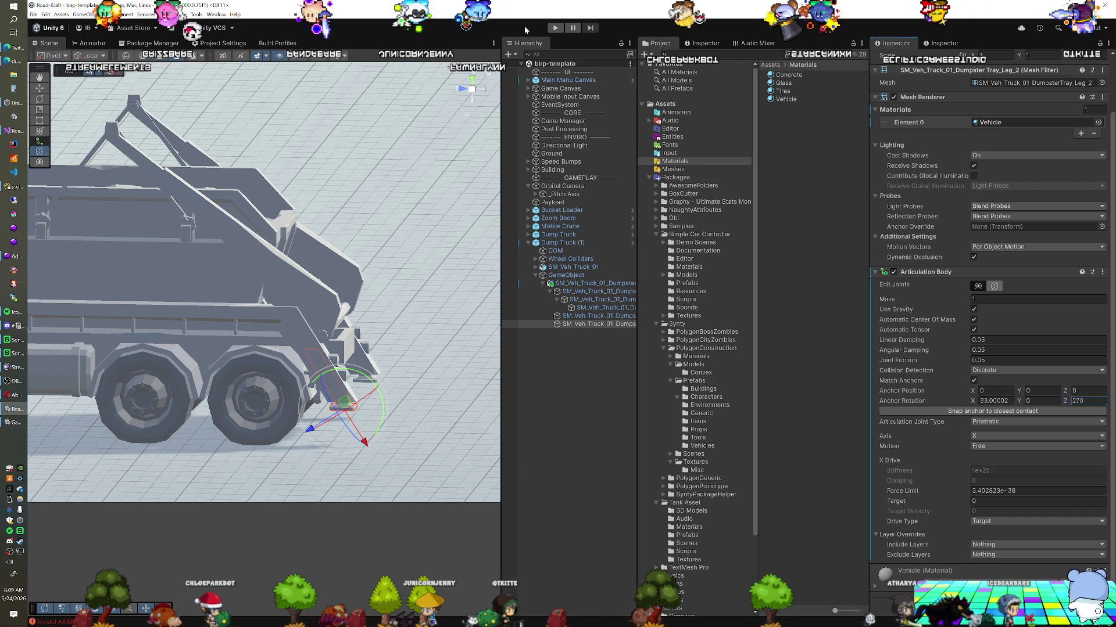
click(552, 28)
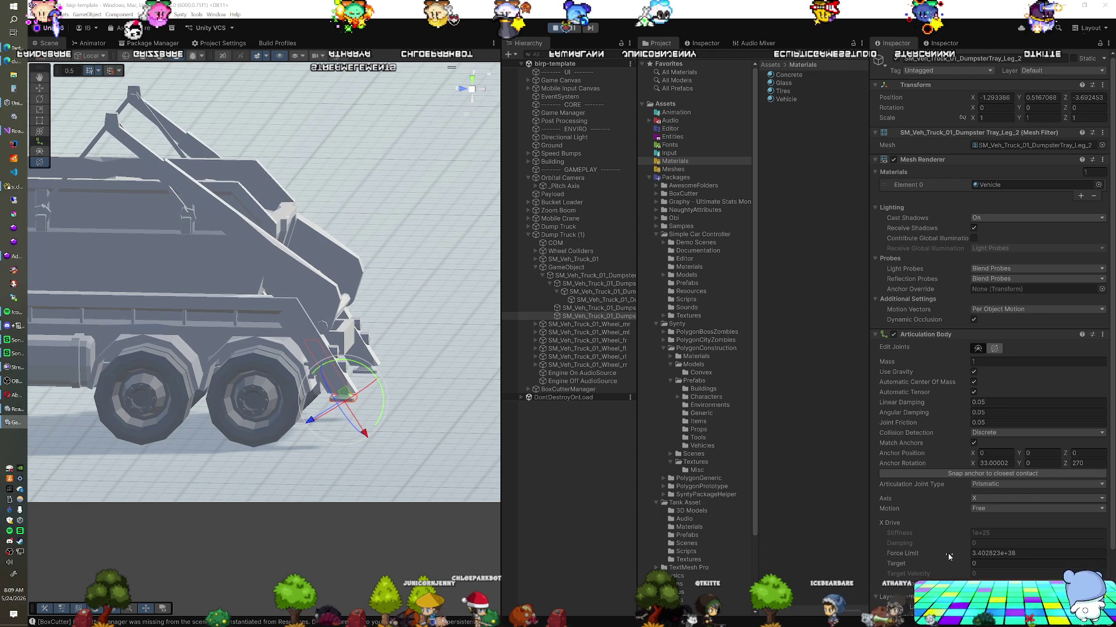
Extend Leg_2 in Play mode, trying 0.76 and then setting its X drive target to 0.775.
drag(948, 565, 961, 564)
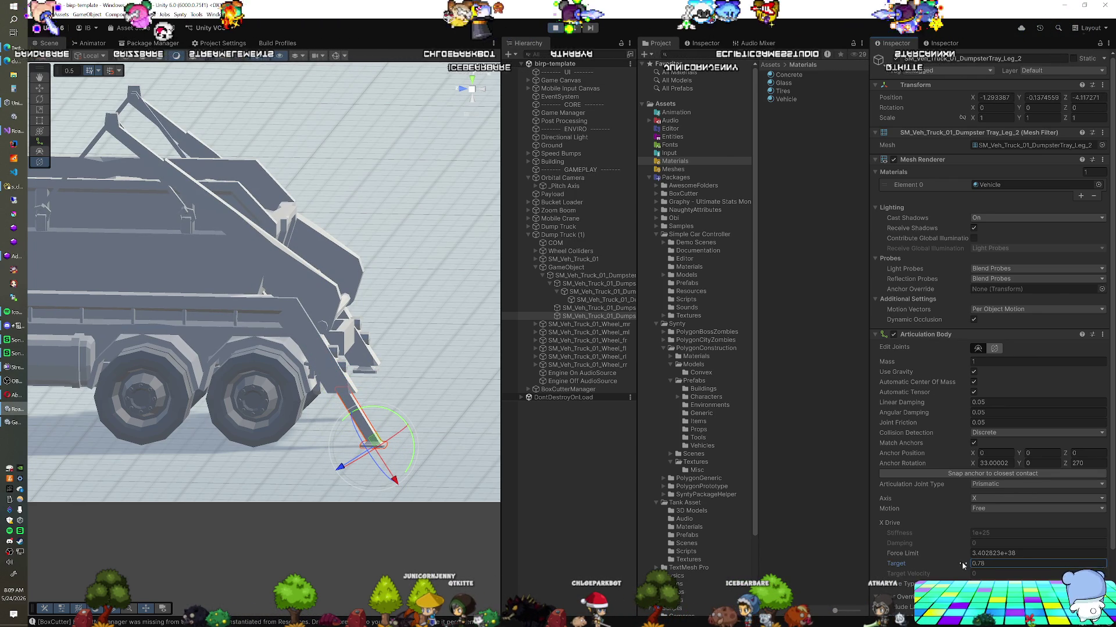
mouse_move(355, 422)
mouse_down()
mouse_move(361, 374)
mouse_move(250, 395)
mouse_move(299, 384)
mouse_move(302, 393)
mouse_up()
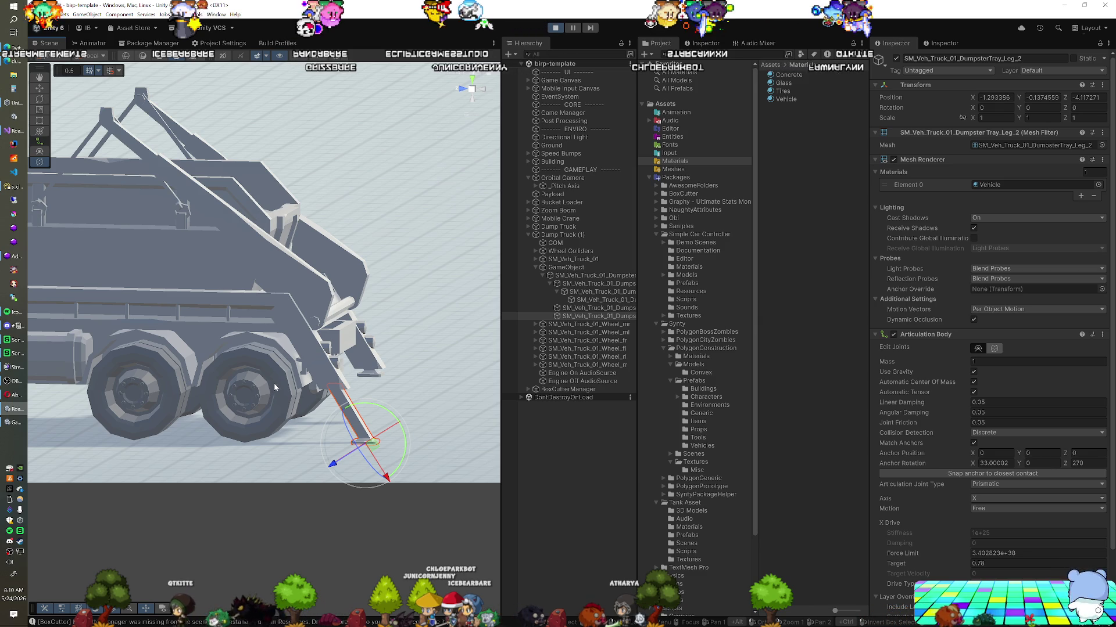
drag(292, 391, 298, 395)
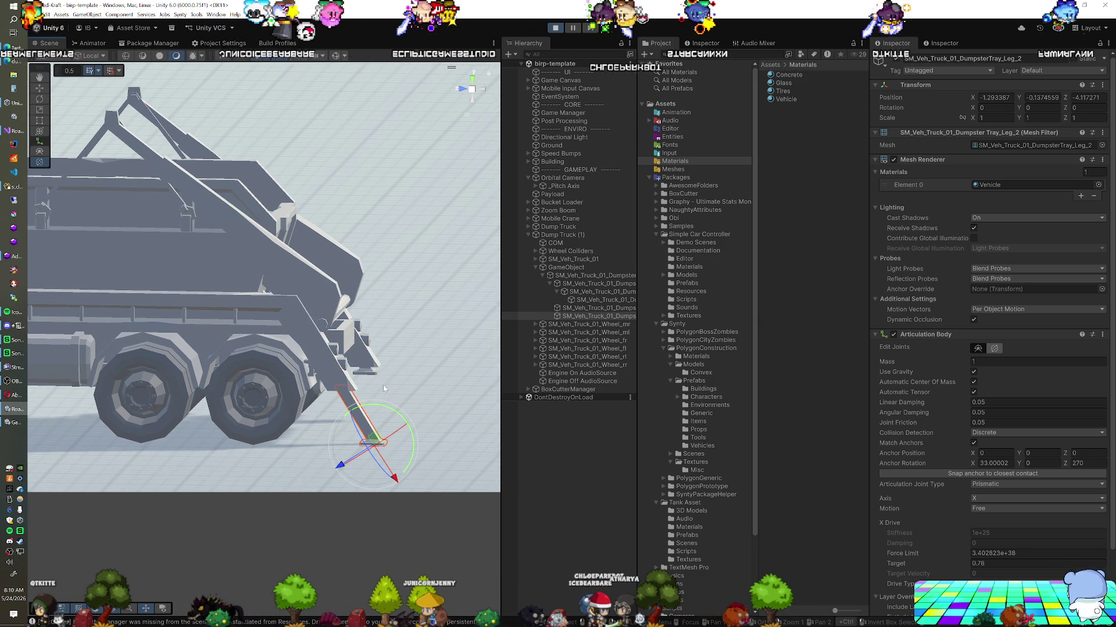
mouse_move(386, 375)
mouse_down()
mouse_move(412, 361)
mouse_move(395, 376)
mouse_up()
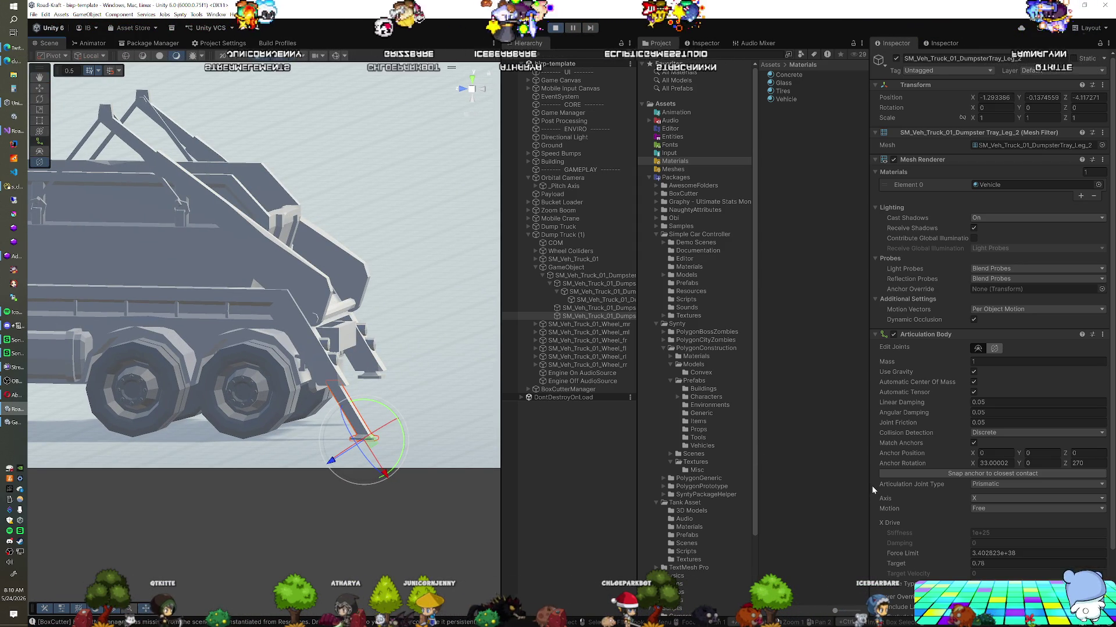
click(990, 563)
key(BackSpace)
text(75)
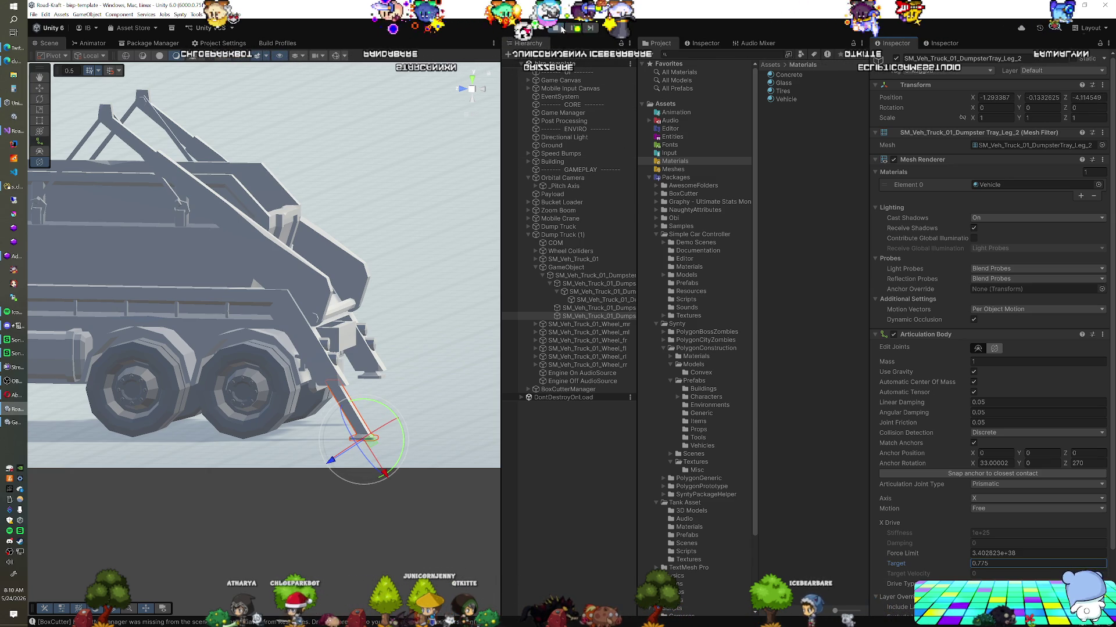
alt+drag(358, 332, 248, 377)
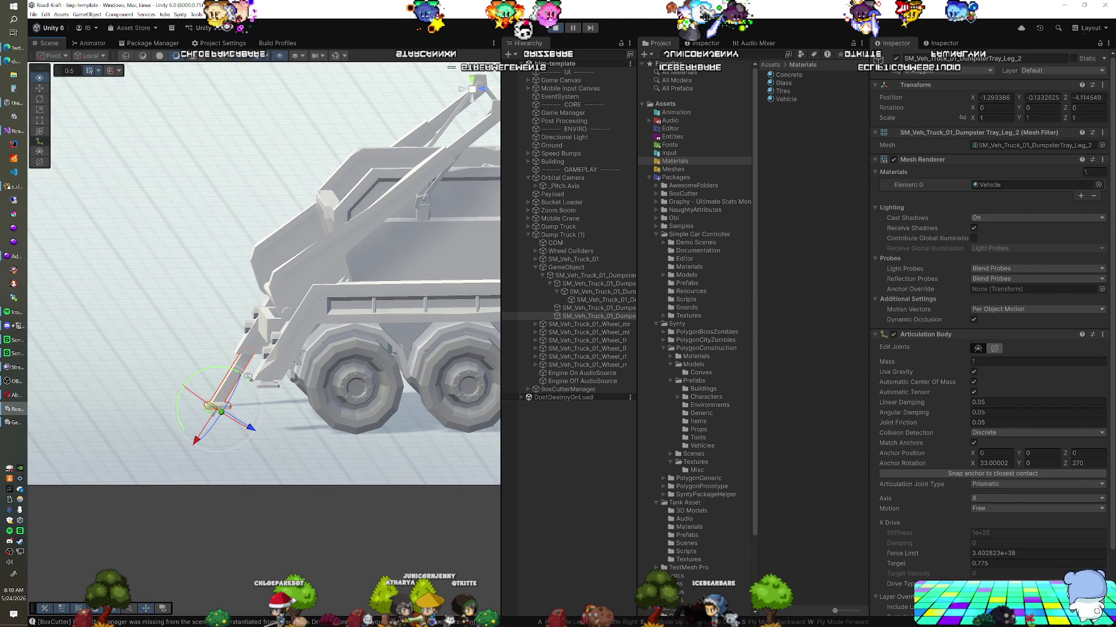
Select Leg_1, extend it by raising its X drive target, then stop Play mode.
click(601, 309)
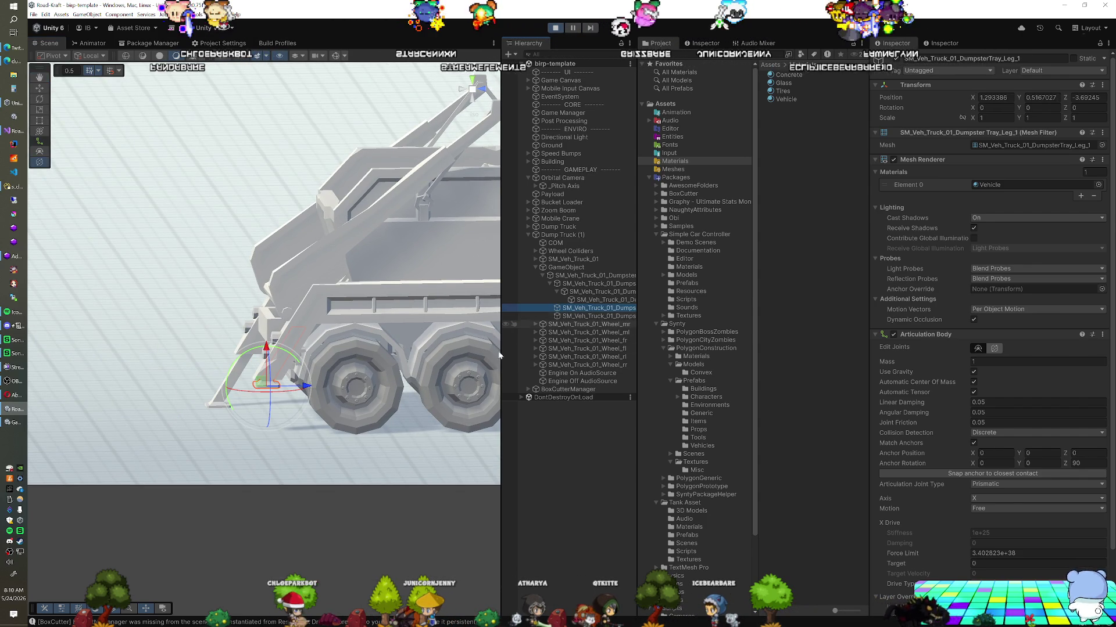
click(604, 316)
key(Up)
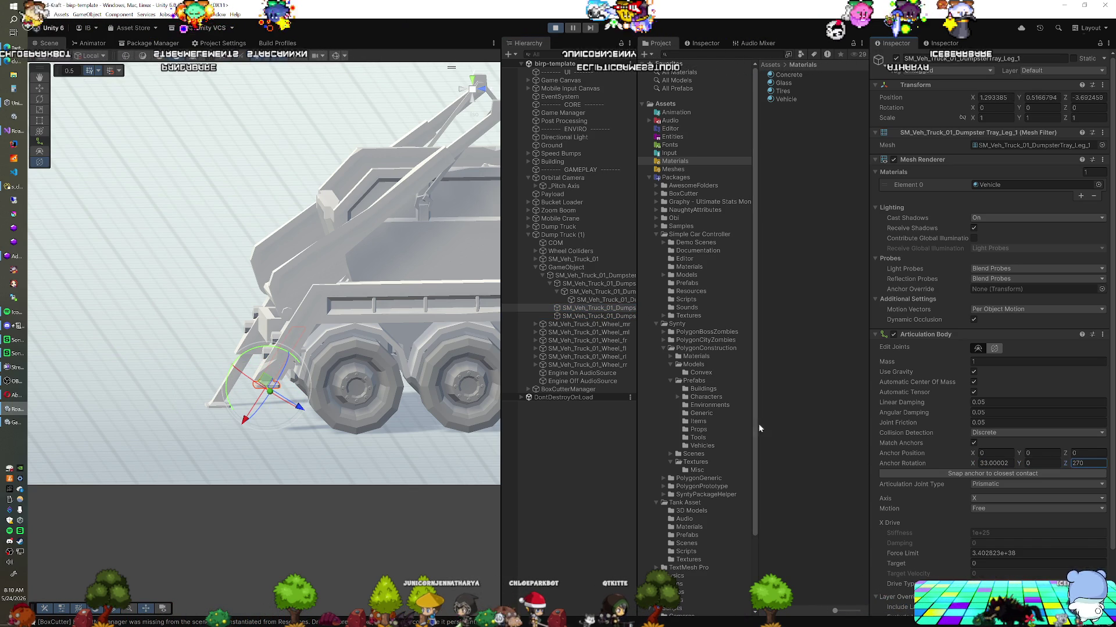
drag(940, 561, 969, 561)
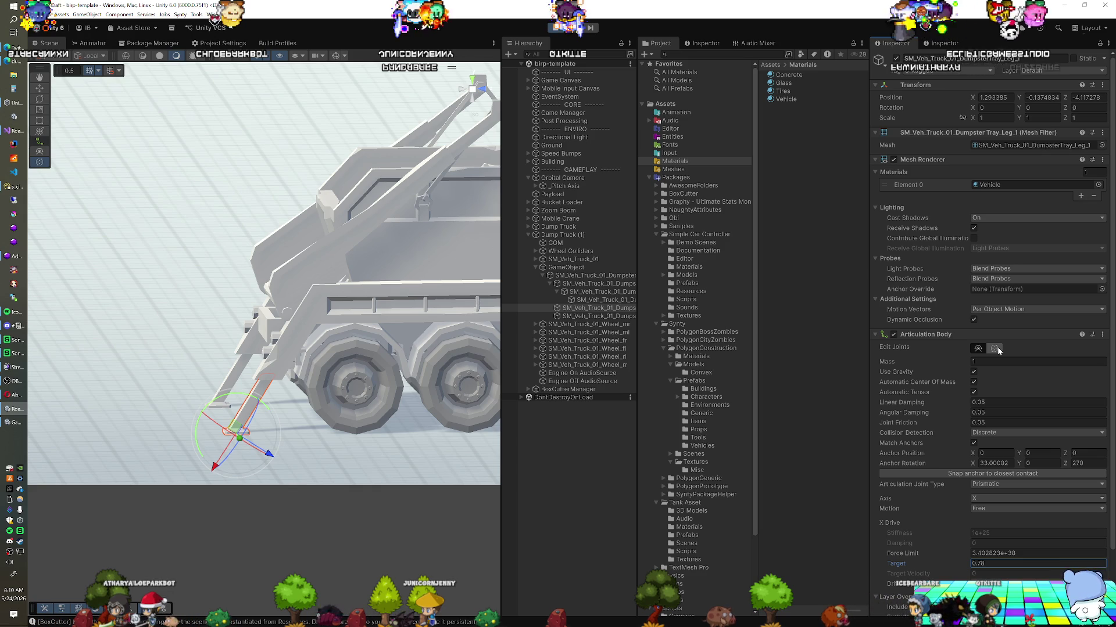
click(555, 28)
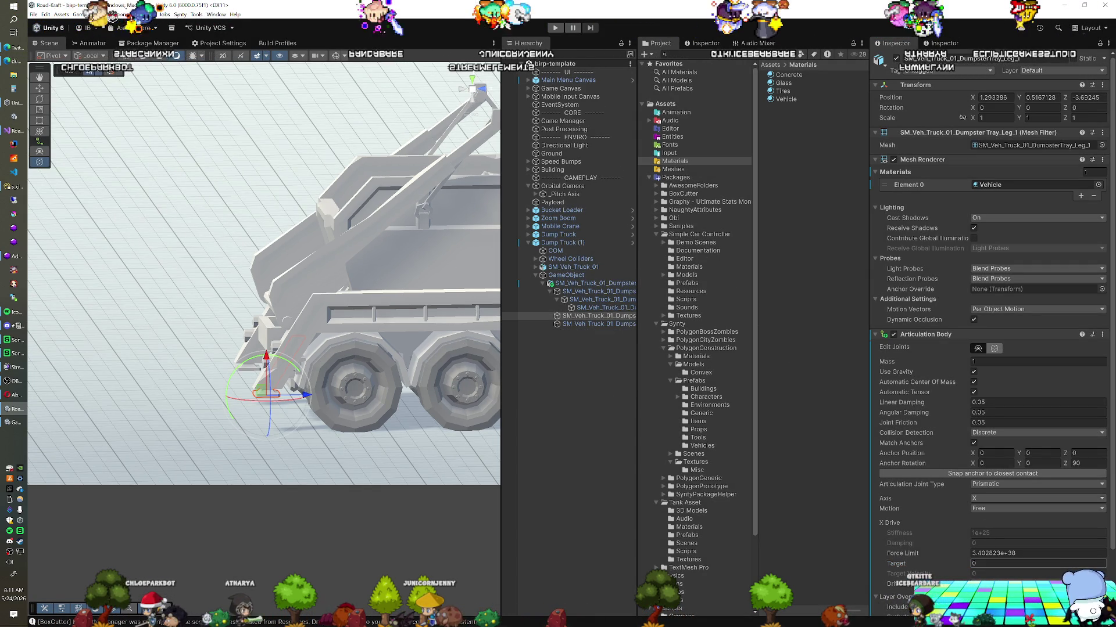
Make both stabiliser legs' joint motion Limited with an upper travel limit of 0.775.
scroll(941, 497, down, 2)
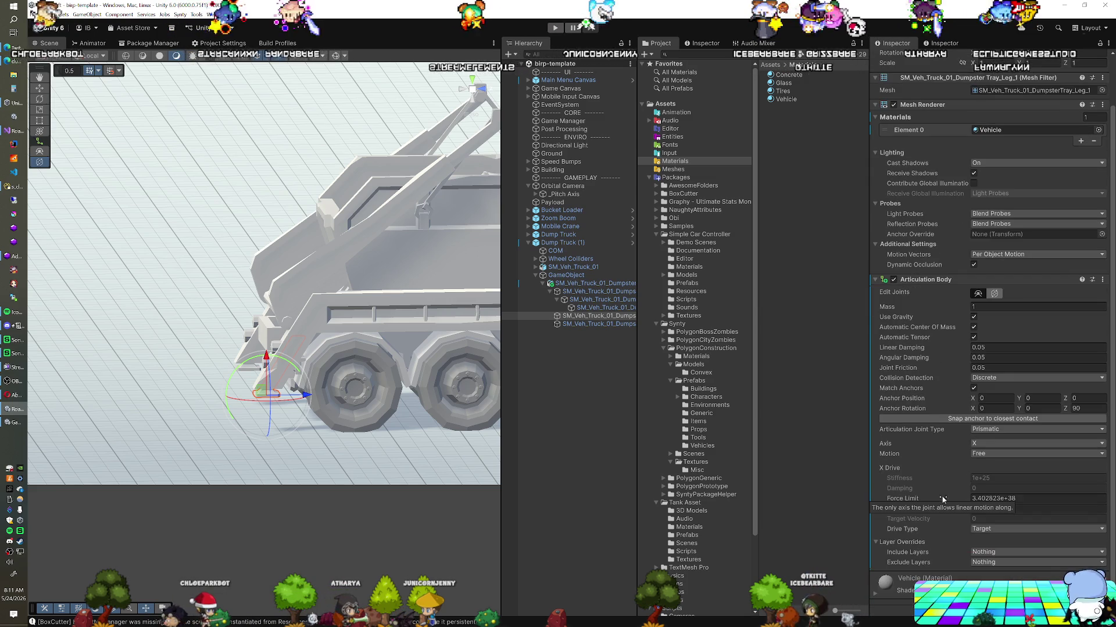
click(988, 452)
click(988, 472)
click(1038, 488)
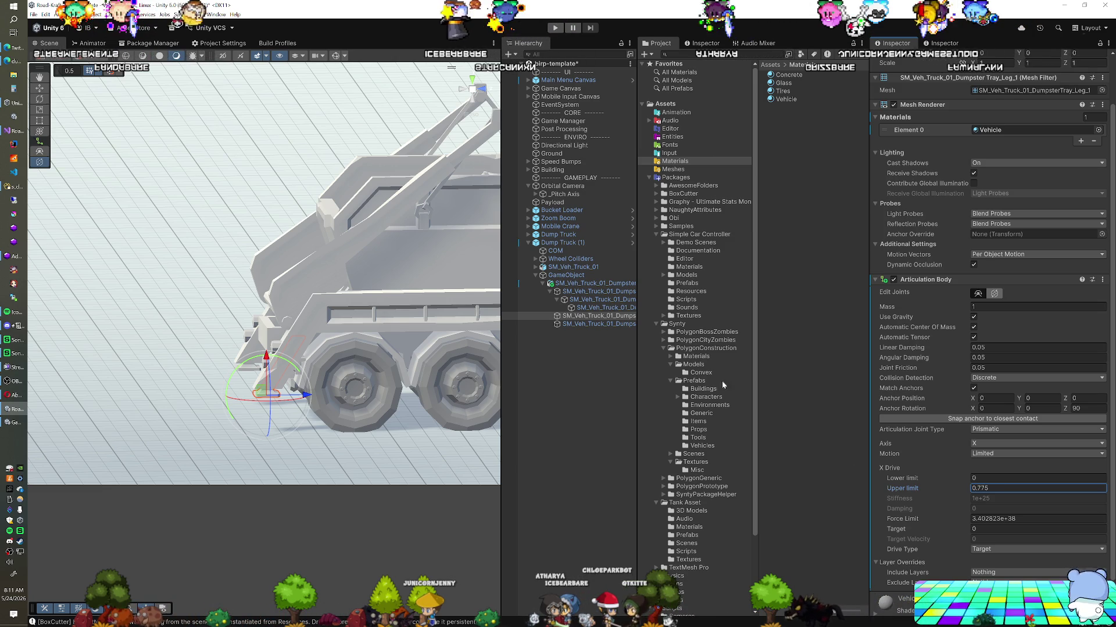
click(605, 323)
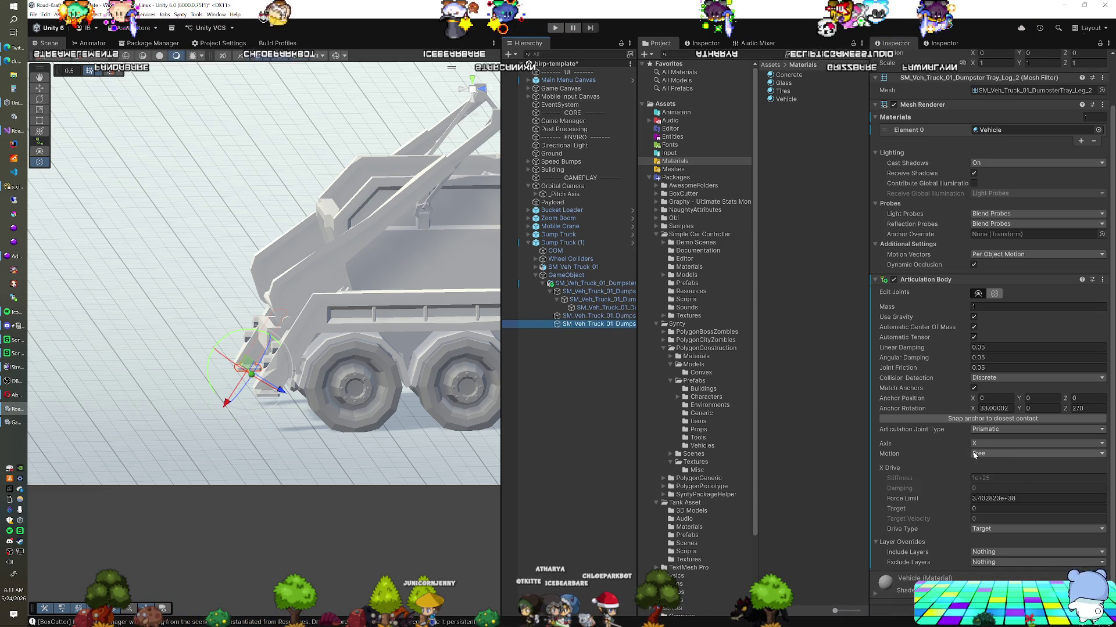
click(988, 473)
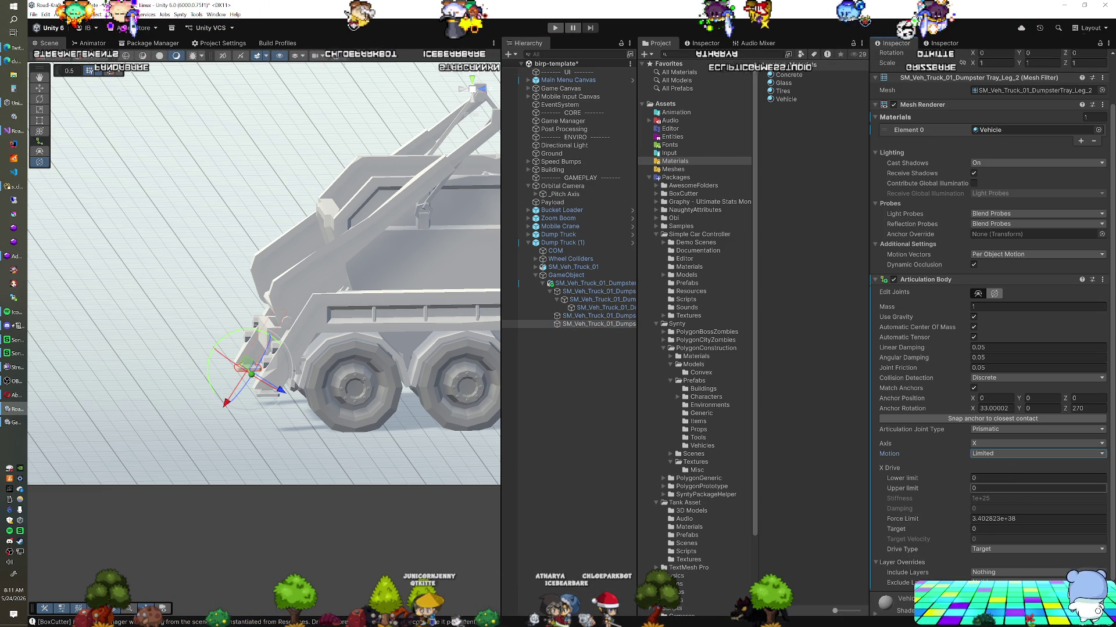
click(1037, 488)
text(0.775)
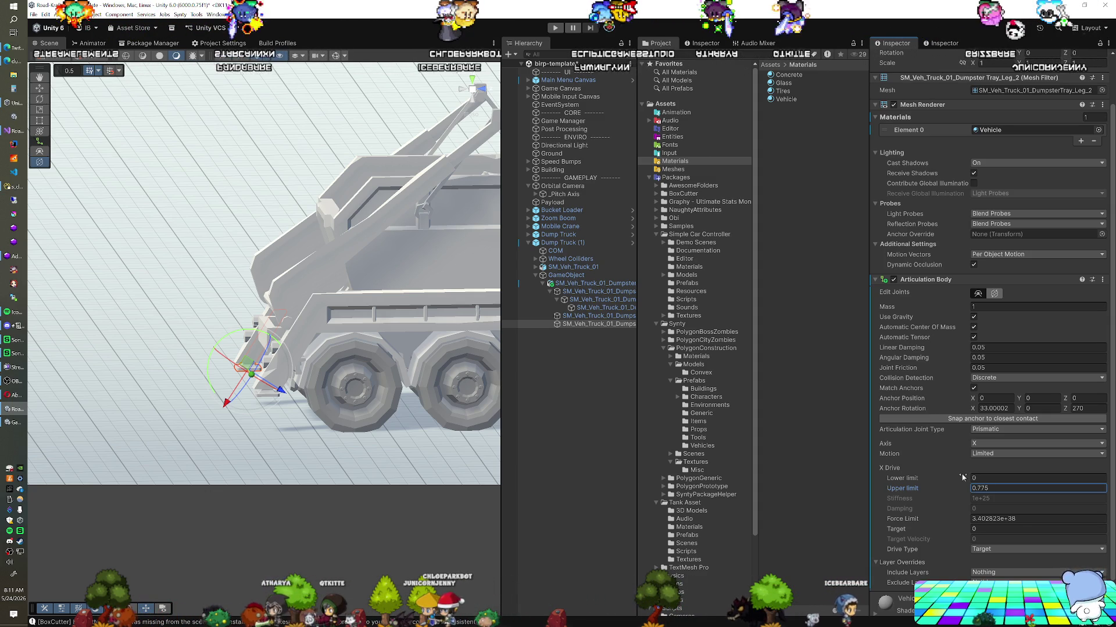
Set DumpsterTray_Leg_1's anchor rotation to X 33 and Z 207.
click(583, 317)
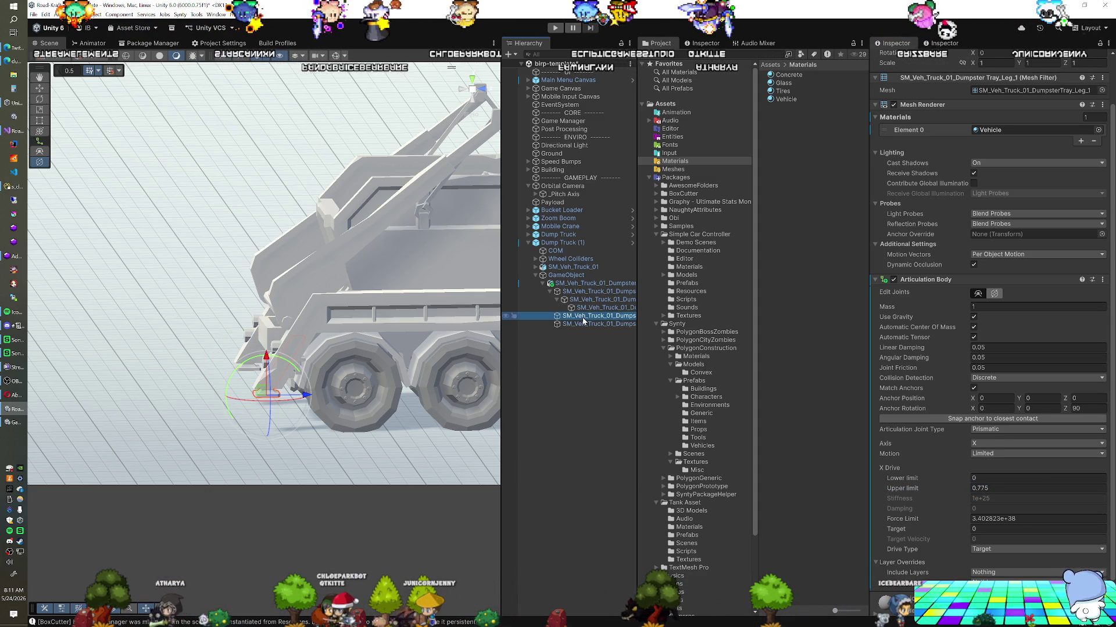
click(994, 408)
text(33)
key(Tab)
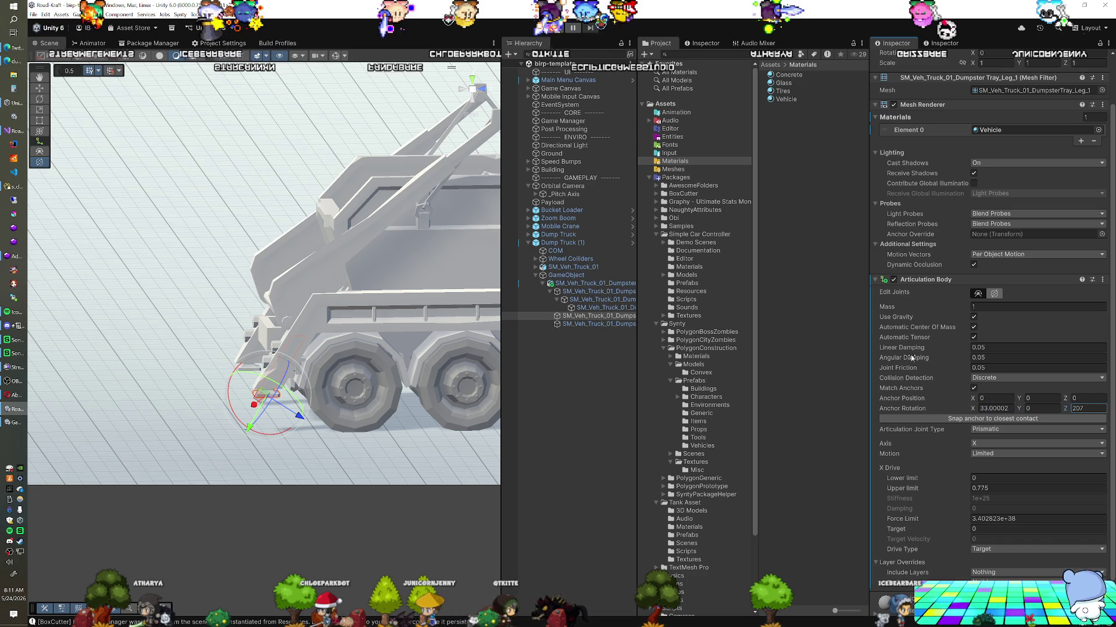
click(490, 24)
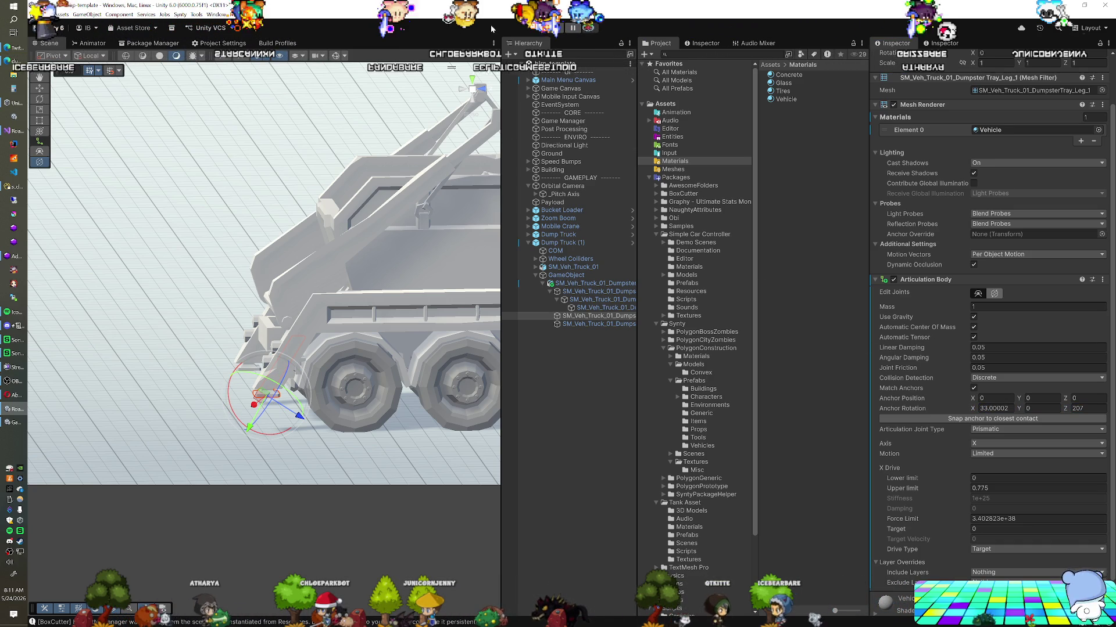
scroll(1022, 426, down, 1)
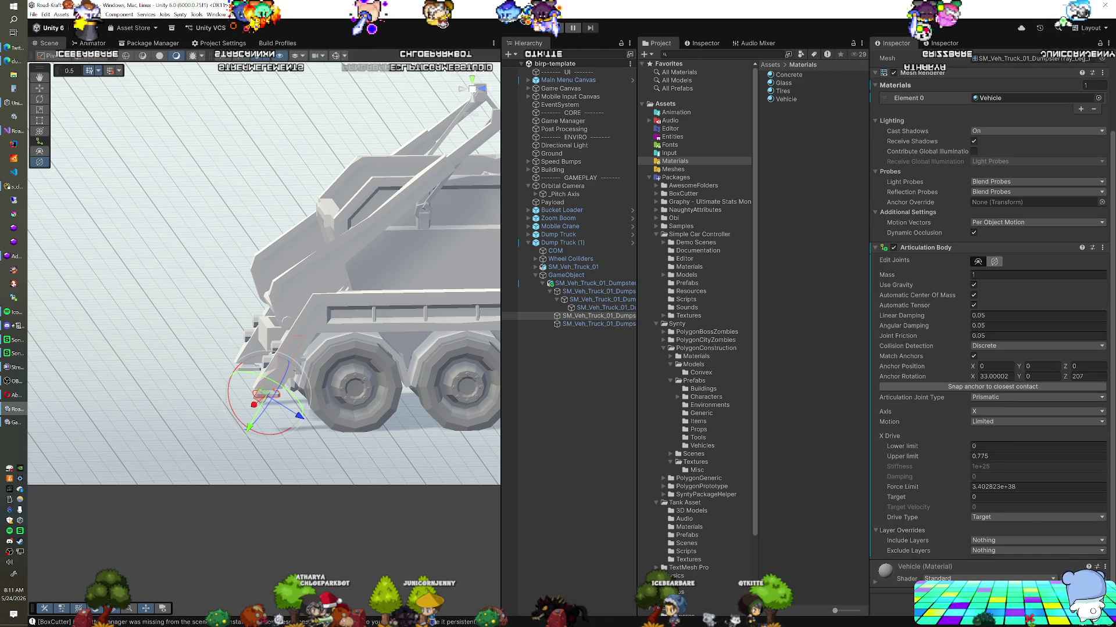
Add Articulation Mechanism and Mechanism Input to Leg_1, with Action Name 'Mechanism 2'.
key(ctrl+shift+a)
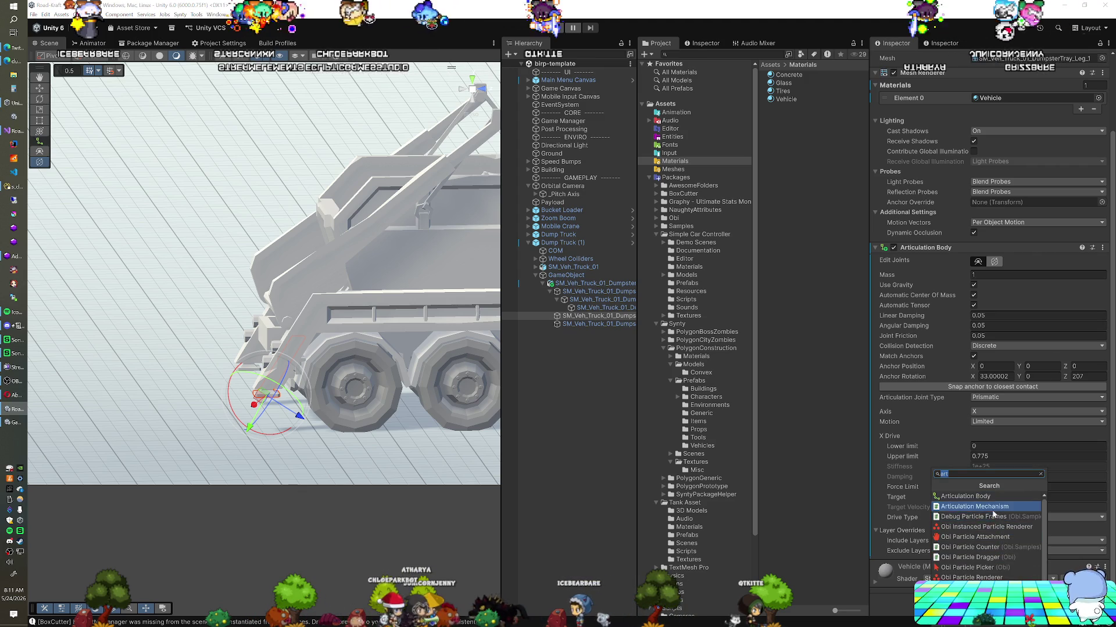
click(992, 507)
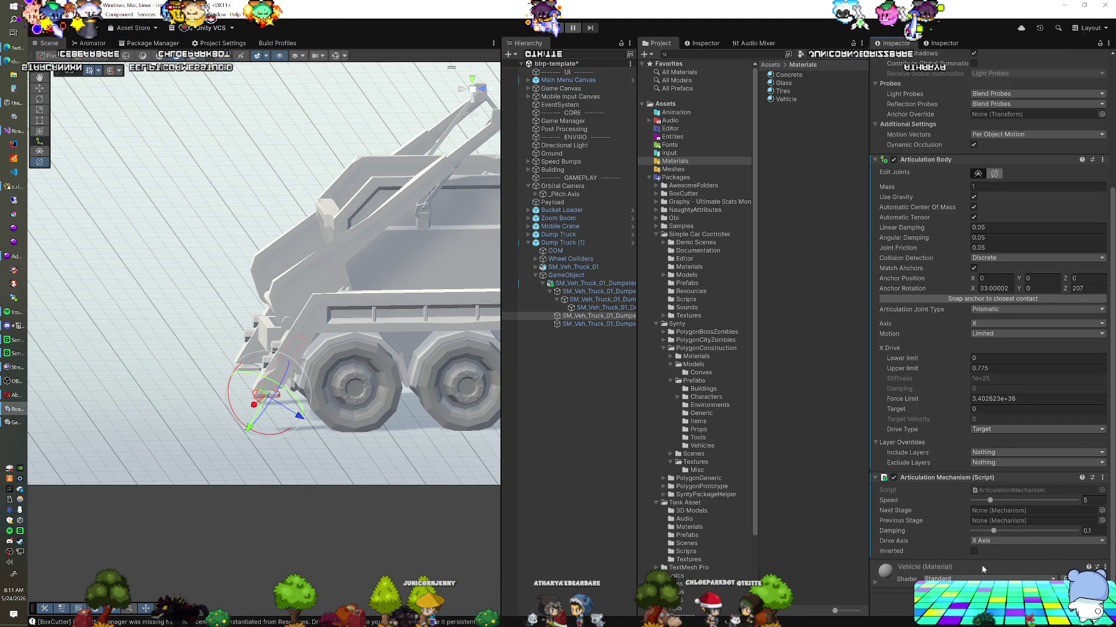
key(ctrl+shift+a)
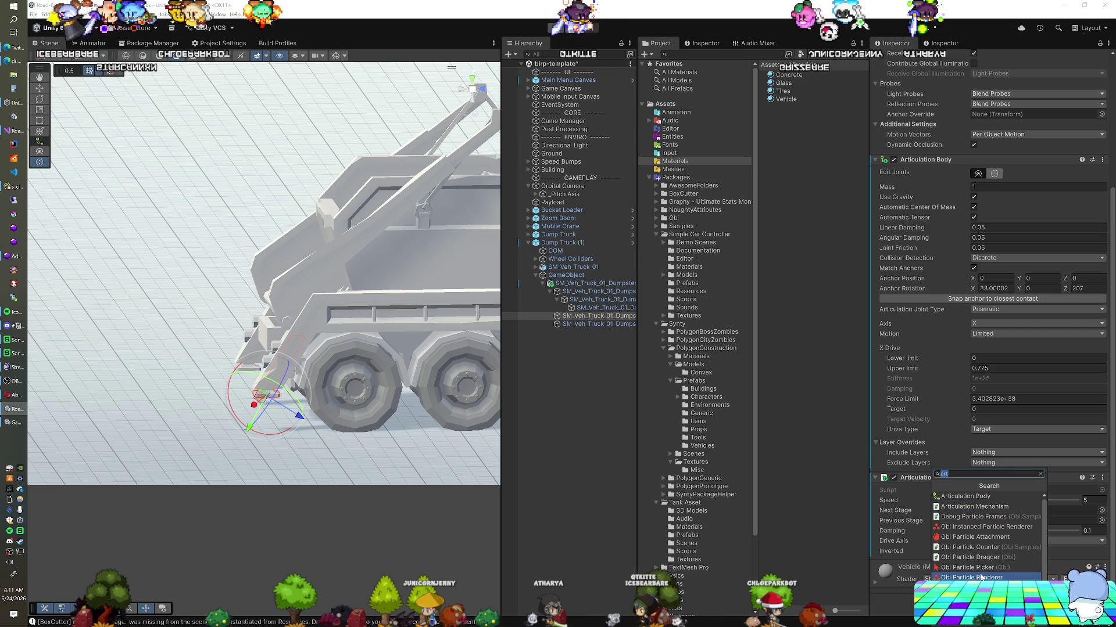
text(mech)
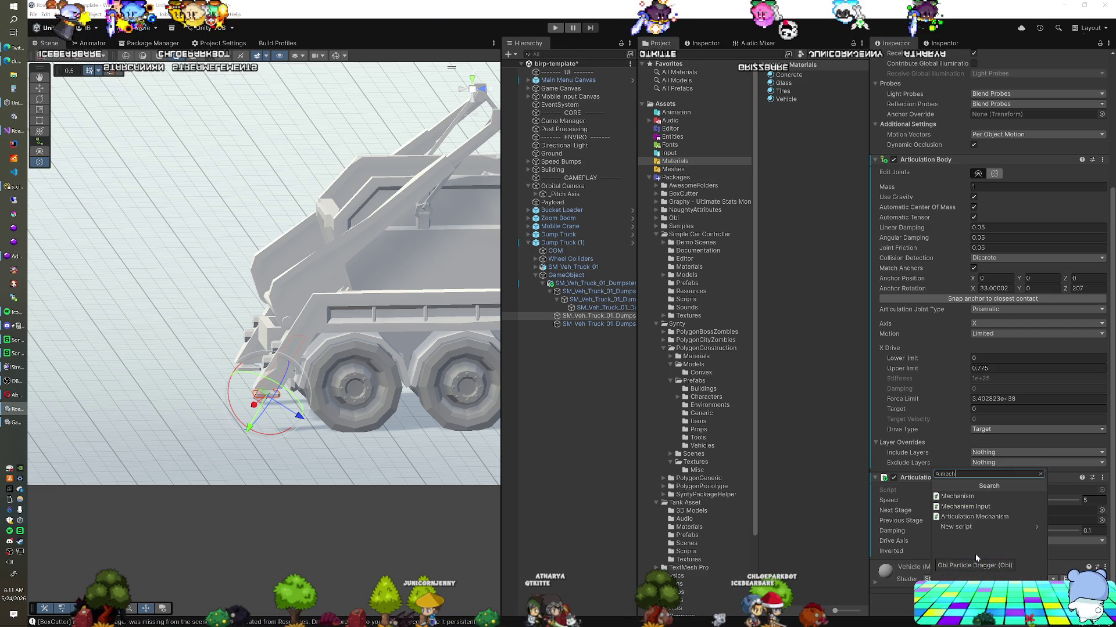
click(969, 508)
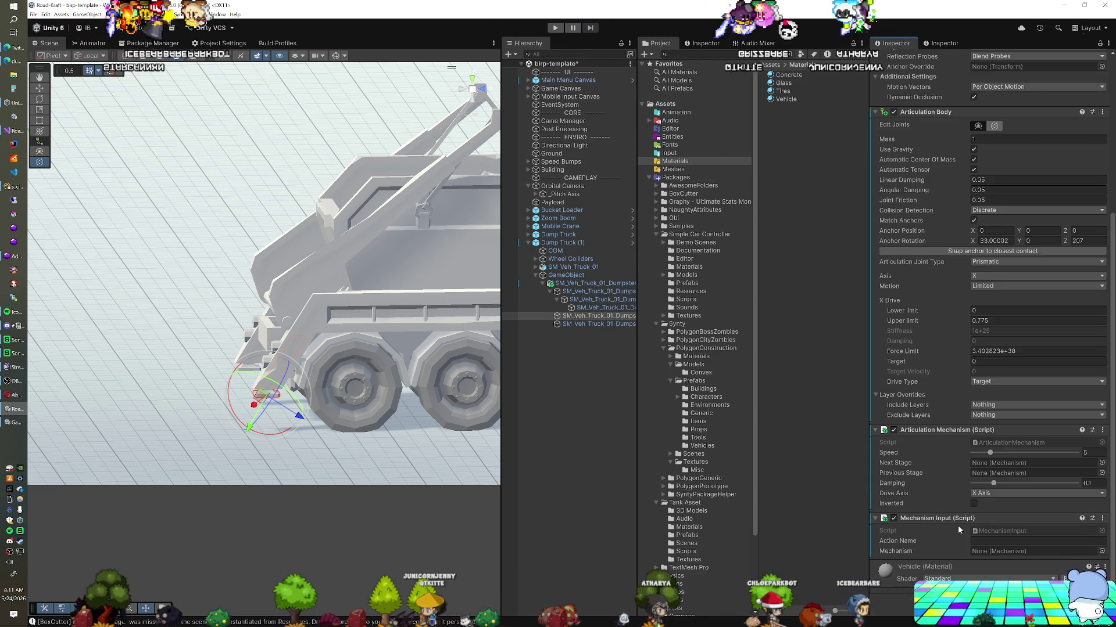
click(987, 541)
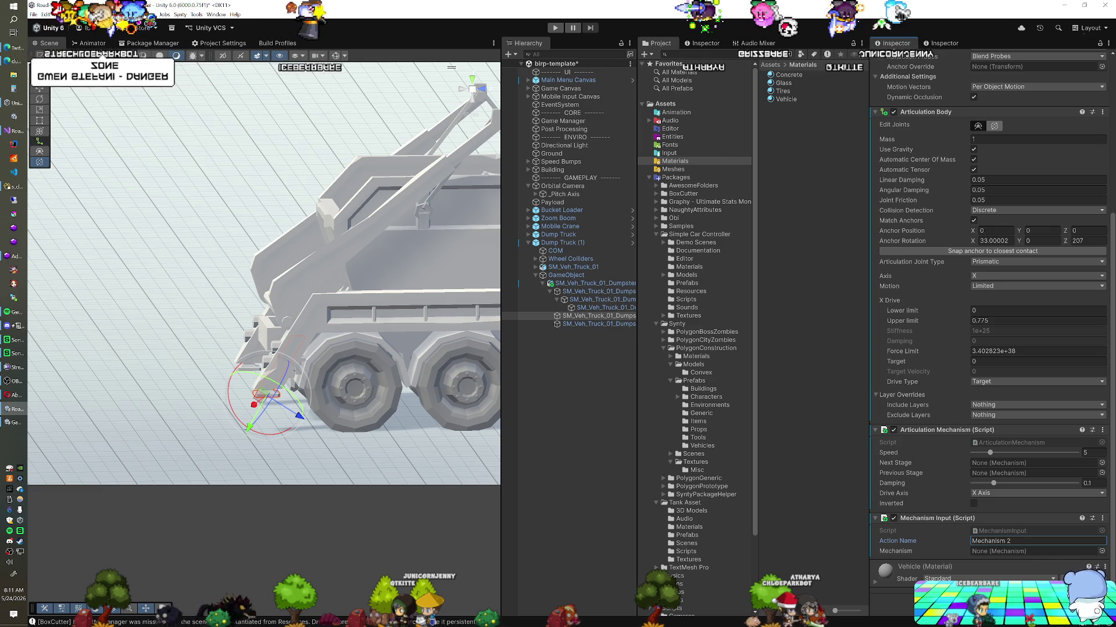
click(581, 293)
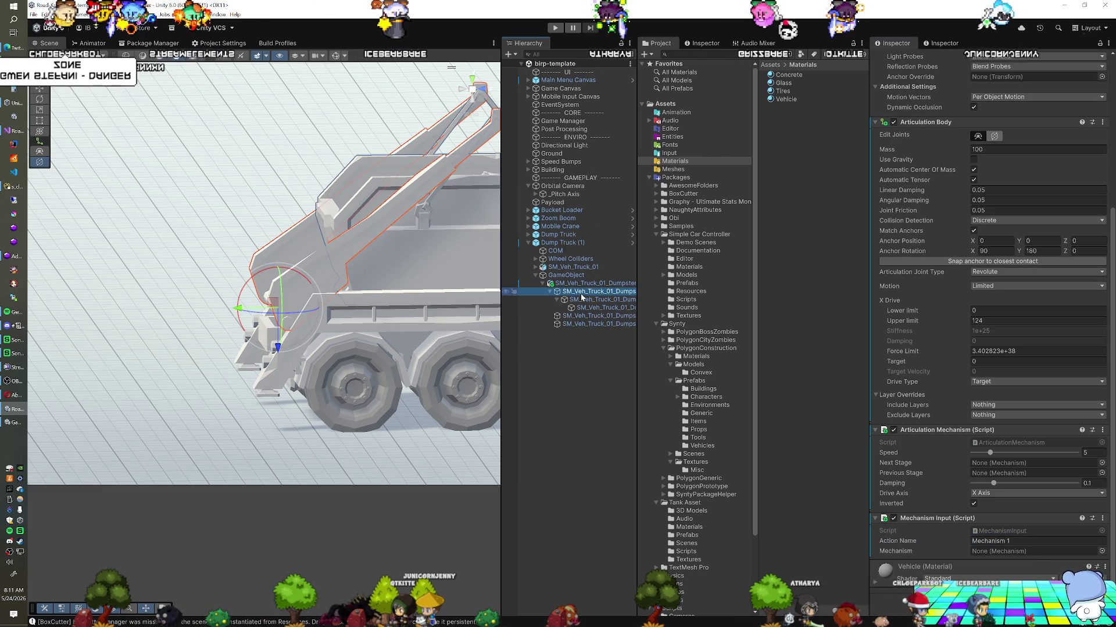
Test the mechanisms in Play mode, then add a Box Collider to both tray legs.
click(553, 30)
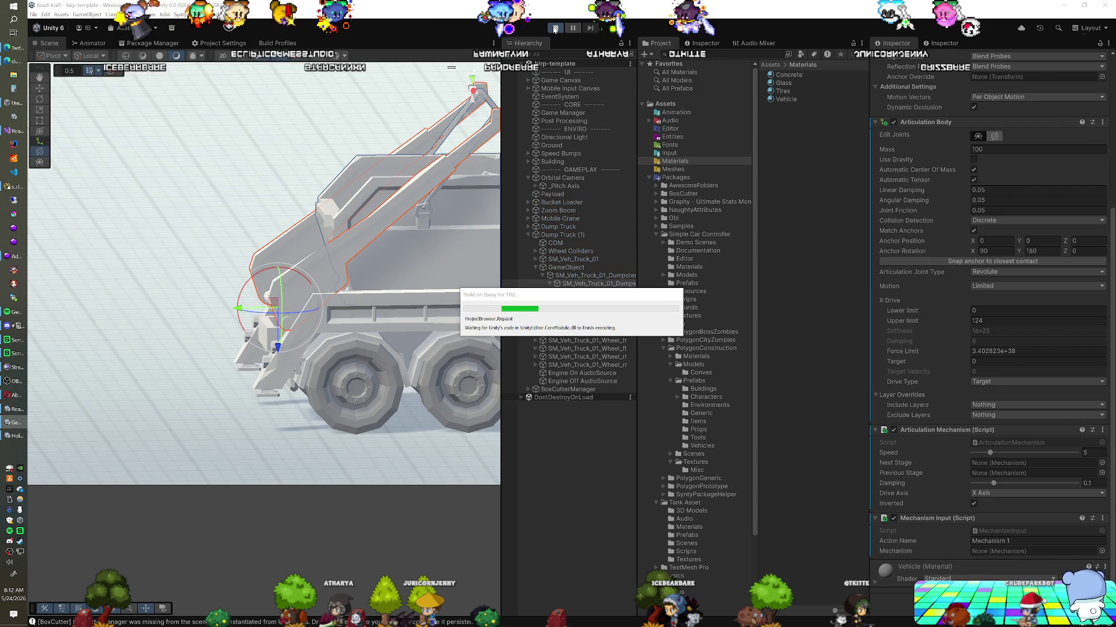
click(553, 30)
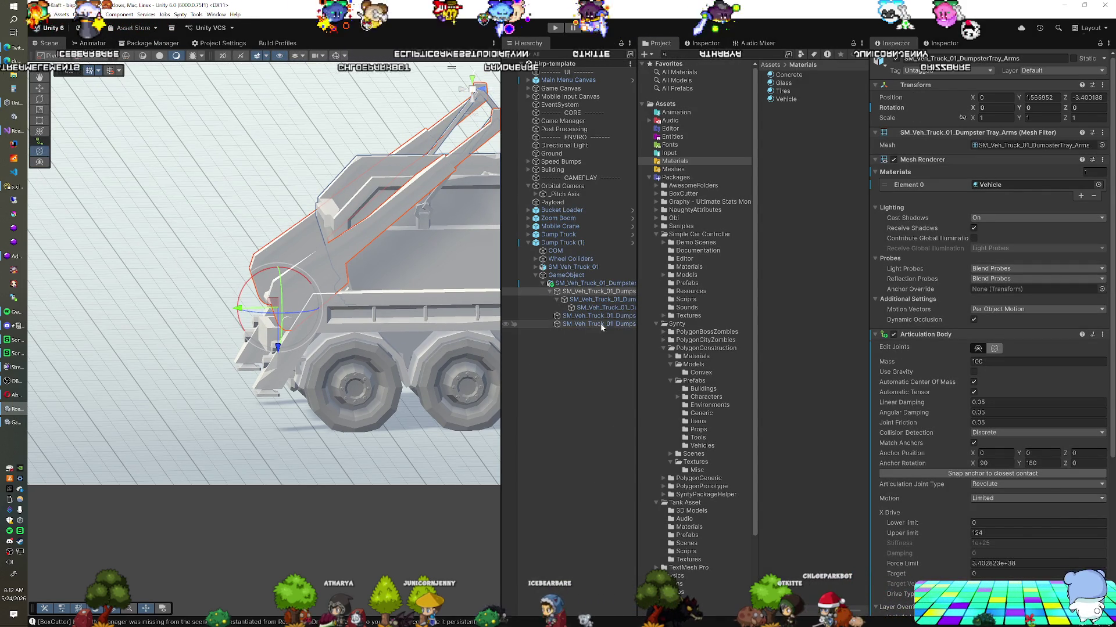
click(598, 315)
ctrl+click(602, 324)
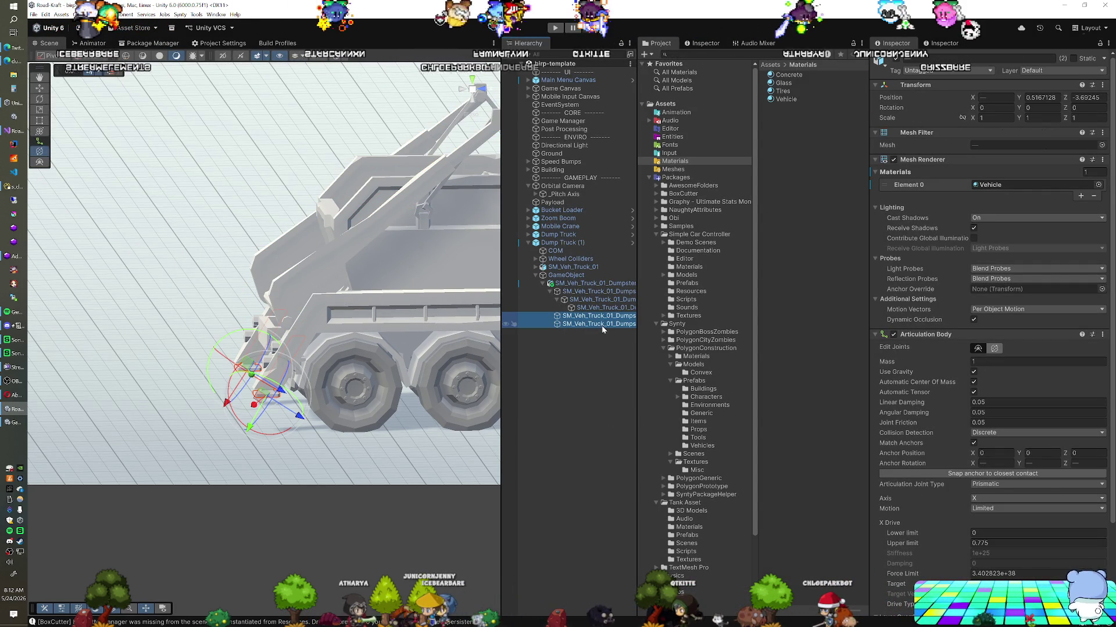
click(994, 349)
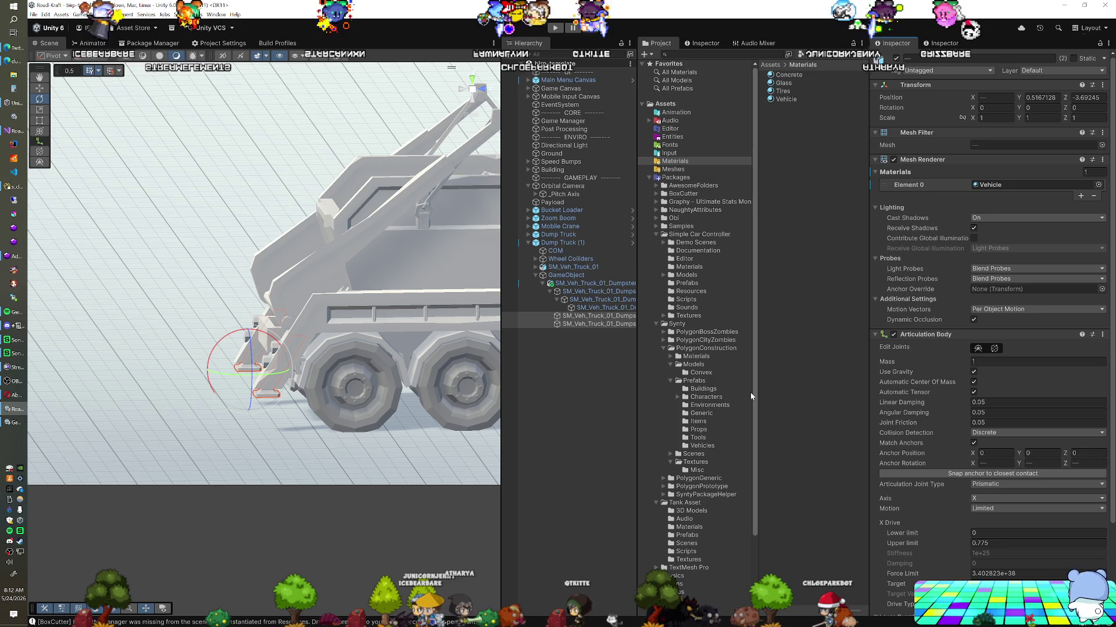
scroll(947, 507, down, 4)
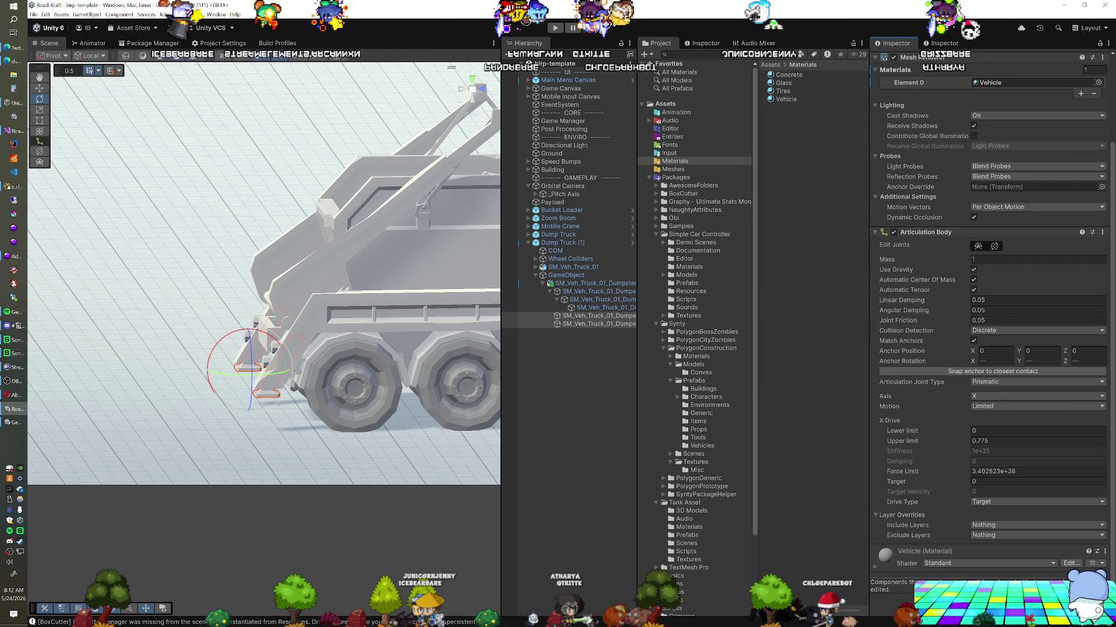
key(ctrl+shift+a)
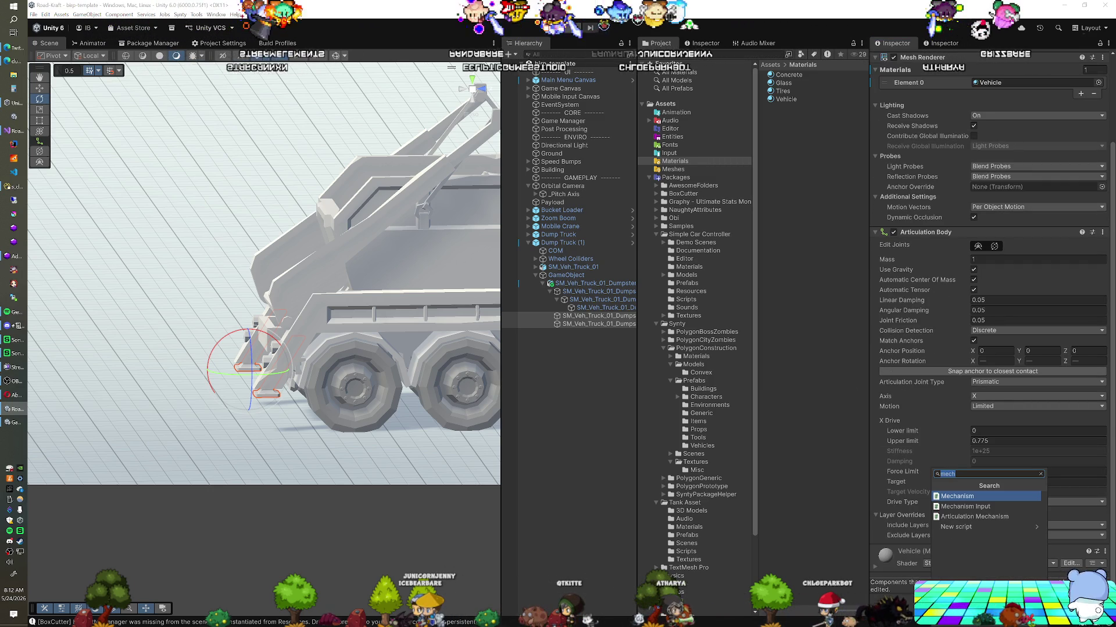
text(box)
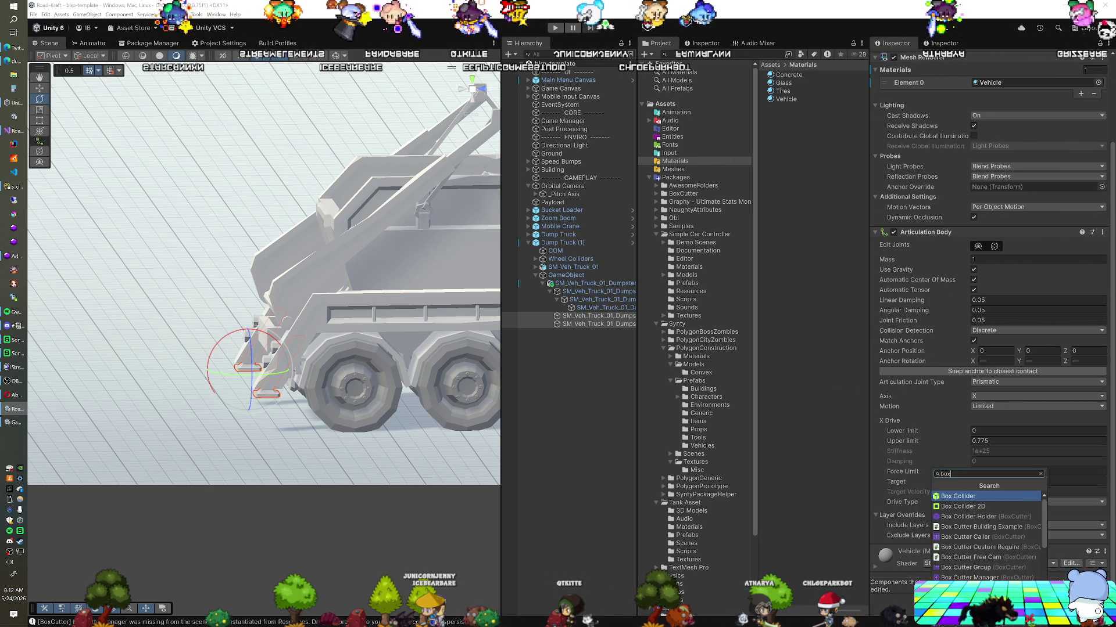
click(957, 496)
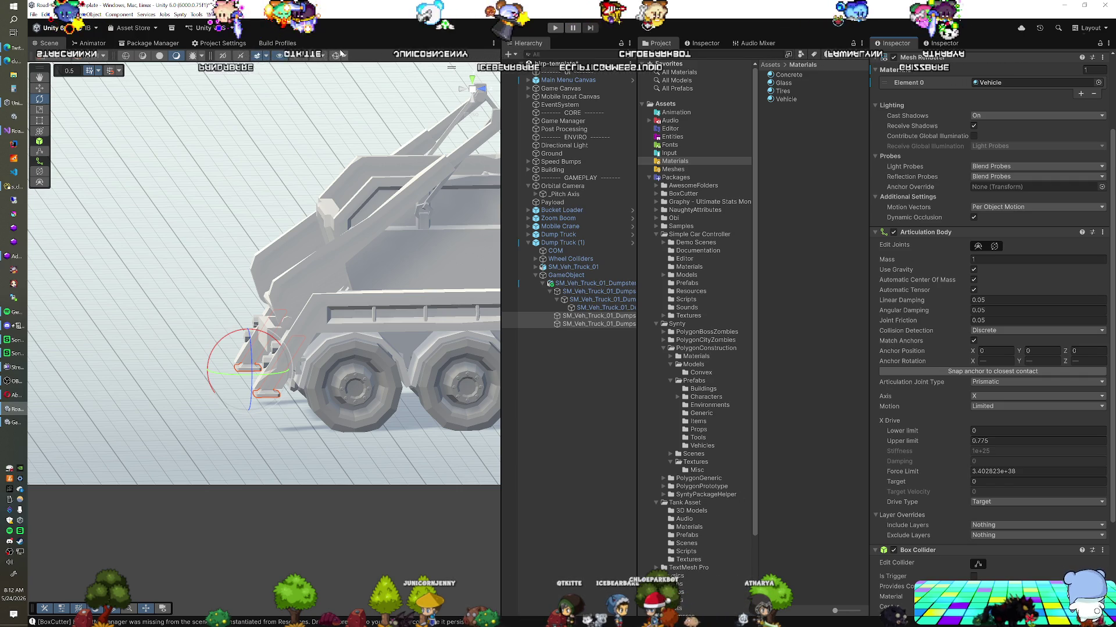
Copy Leg_1's Box Collider and paste its component values onto Leg_2.
drag(319, 314, 303, 310)
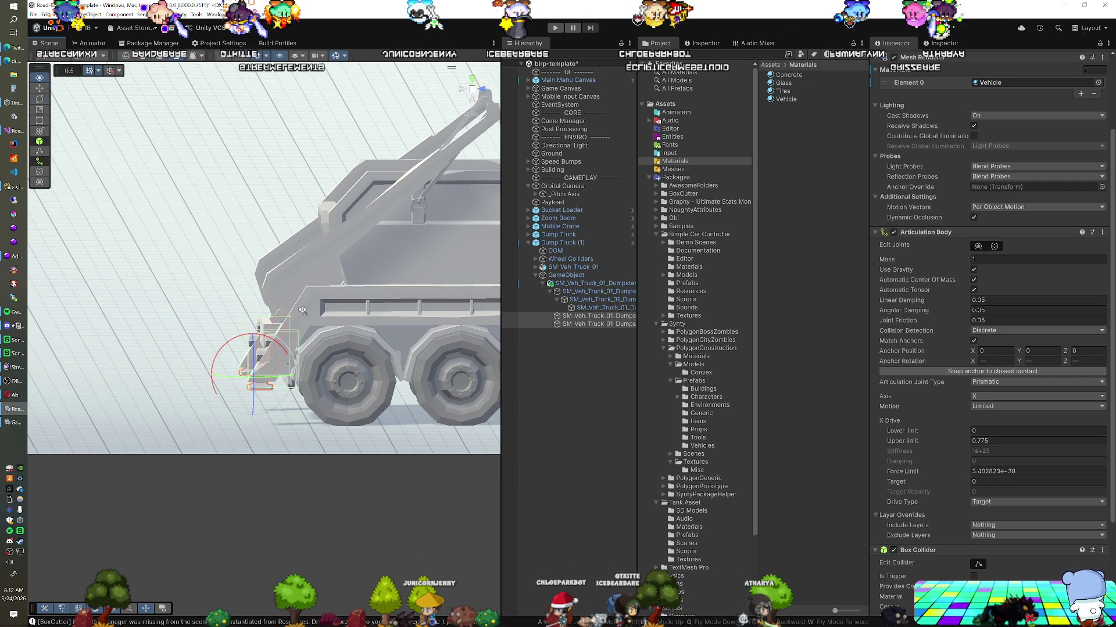
scroll(939, 518, down, 4)
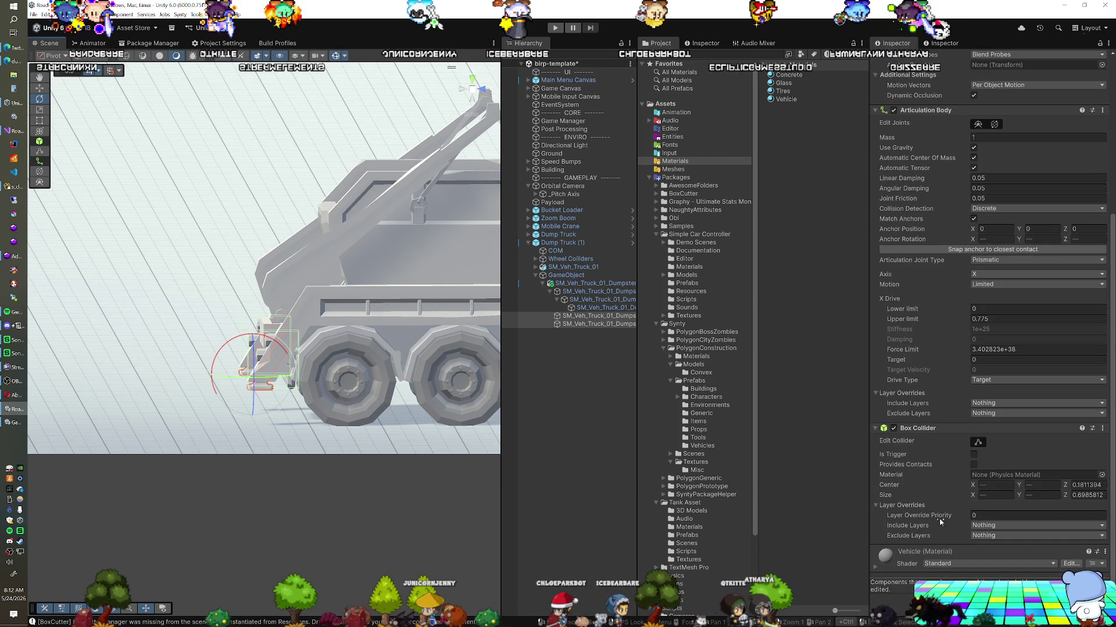
click(991, 496)
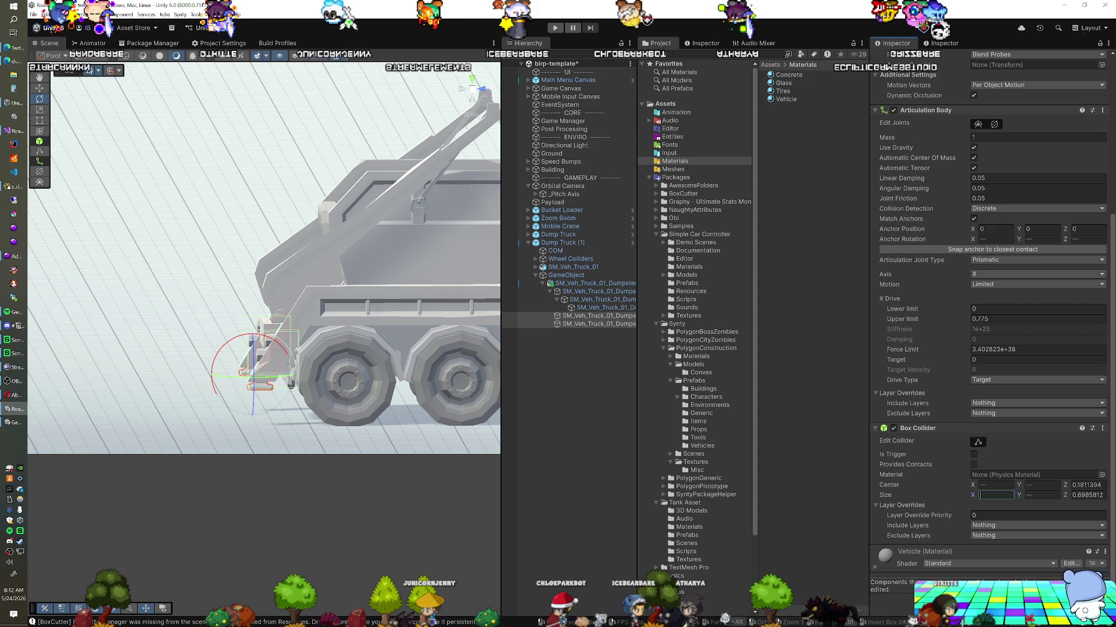
click(599, 315)
scroll(960, 454, down, 4)
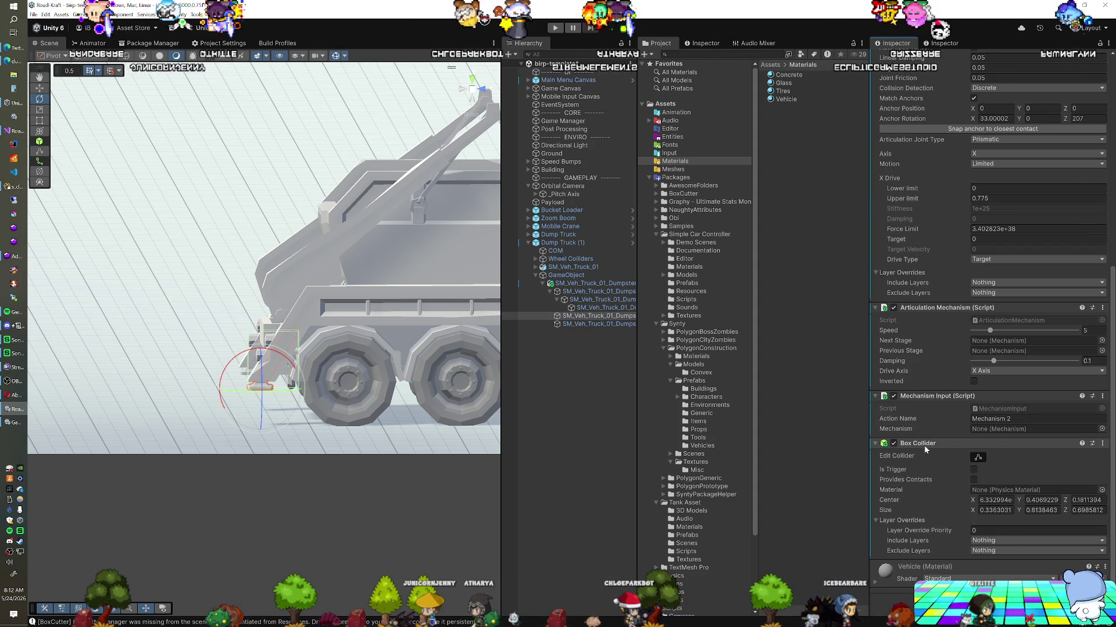
right_click(928, 455)
click(958, 492)
click(602, 324)
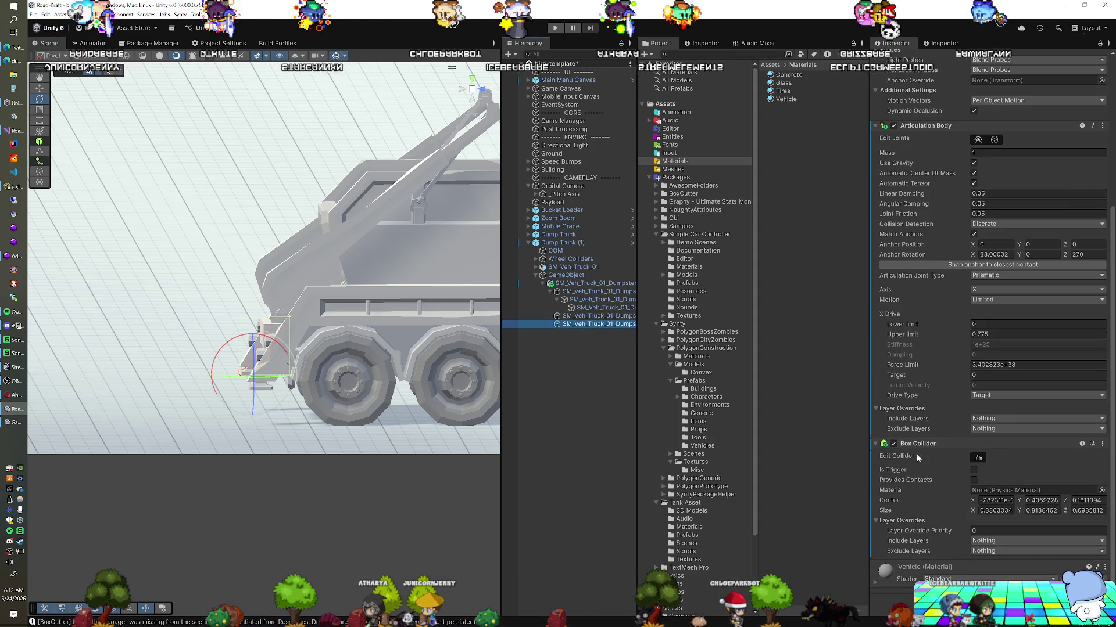
right_click(916, 446)
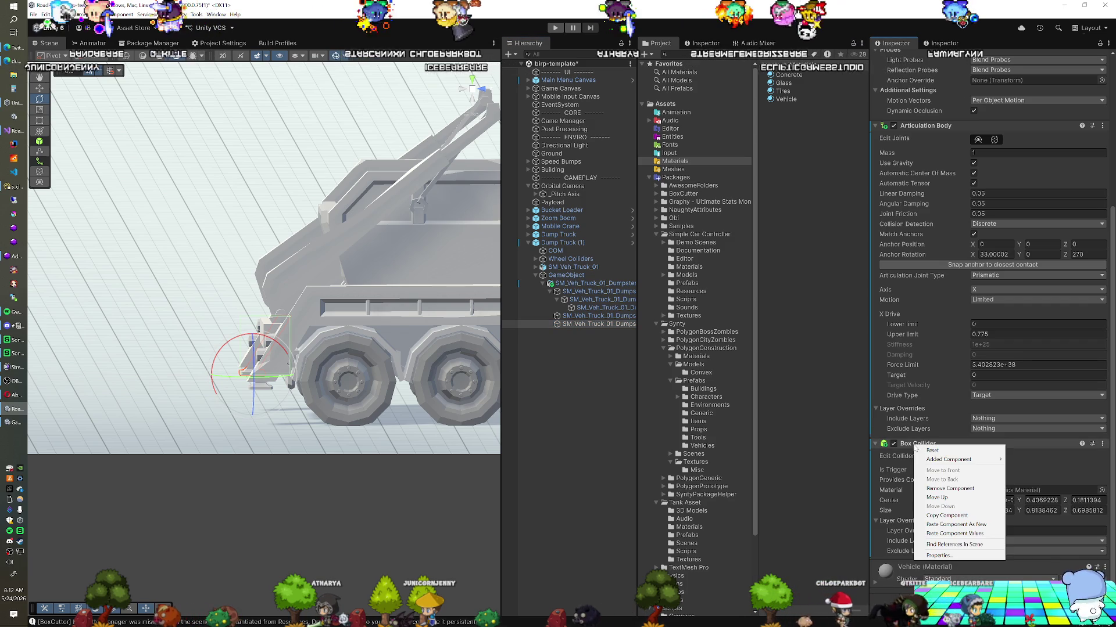
click(938, 534)
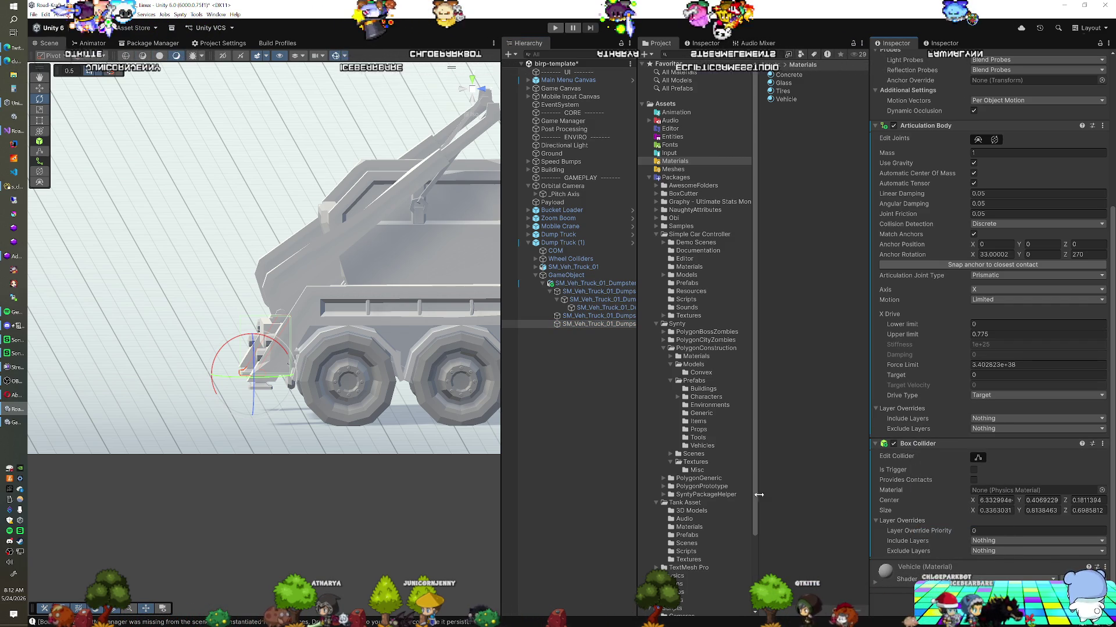
Select both tray legs together.
click(568, 317)
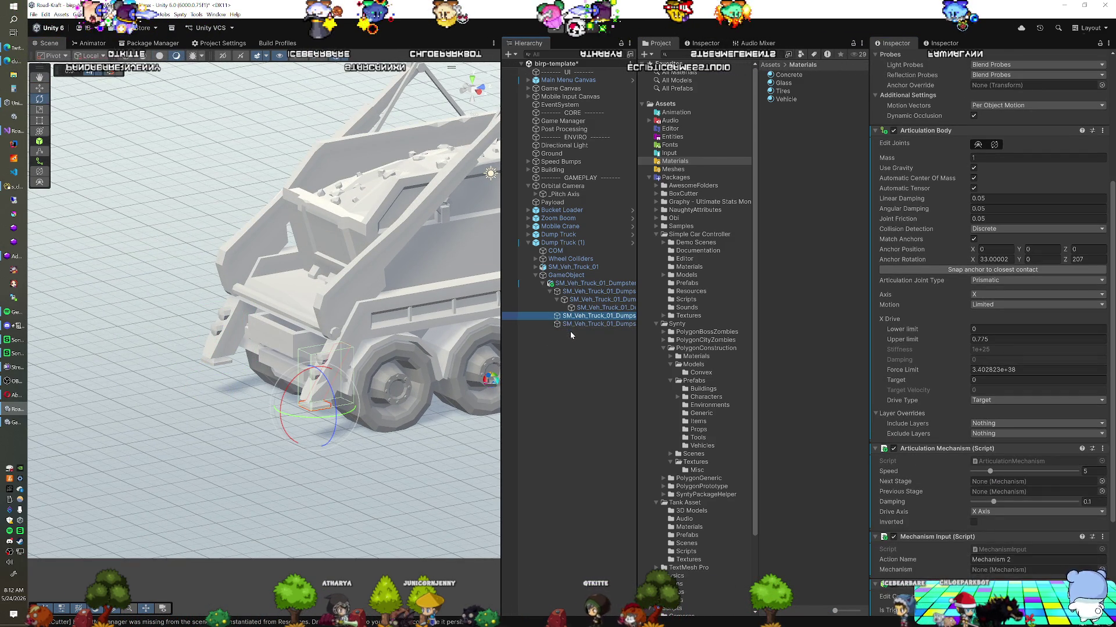
click(569, 324)
shift+click(575, 316)
scroll(924, 437, down, 5)
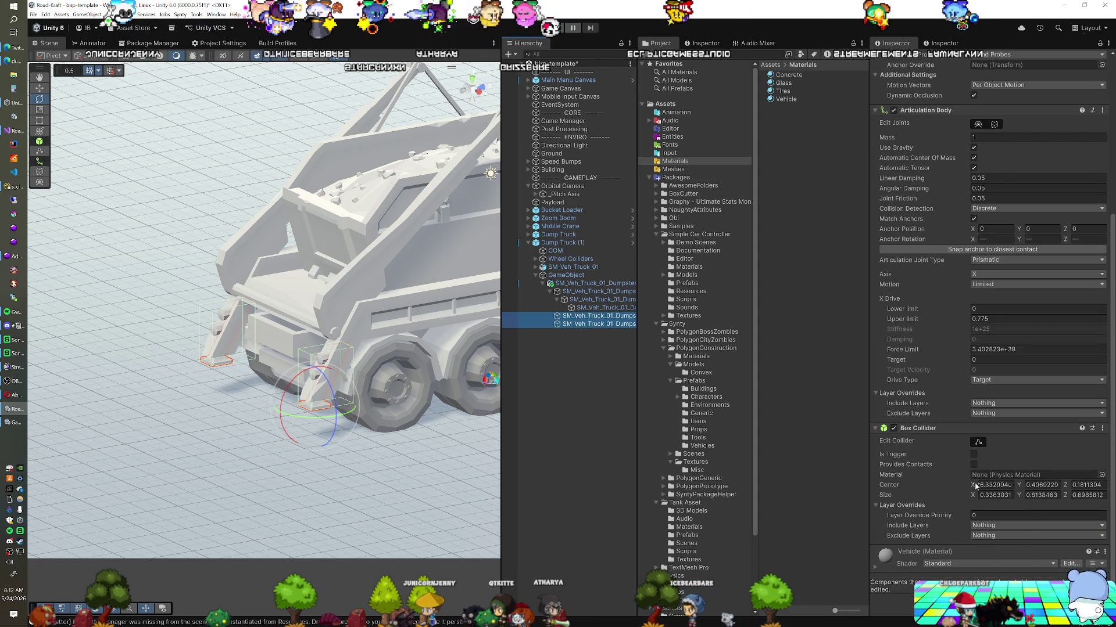
Set the tray leg collider's depth to 0.33 and its Center Z to -0.02.
right_click(377, 416)
drag(377, 416, 262, 394)
drag(1066, 497, 1058, 498)
key(BackSpace)
text(33)
key(Return)
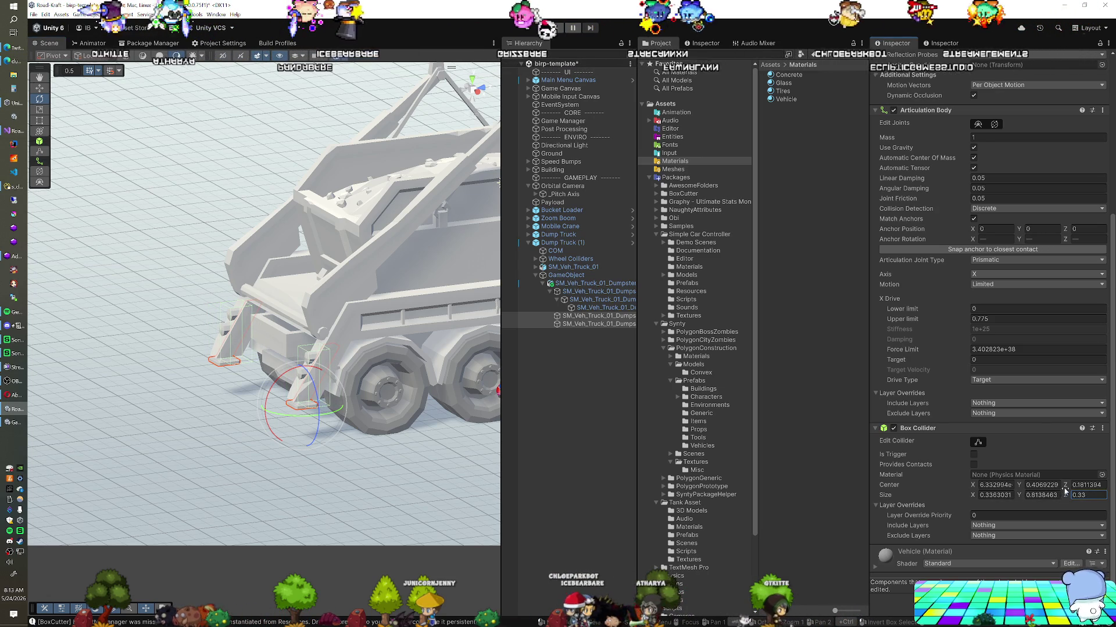
click(478, 92)
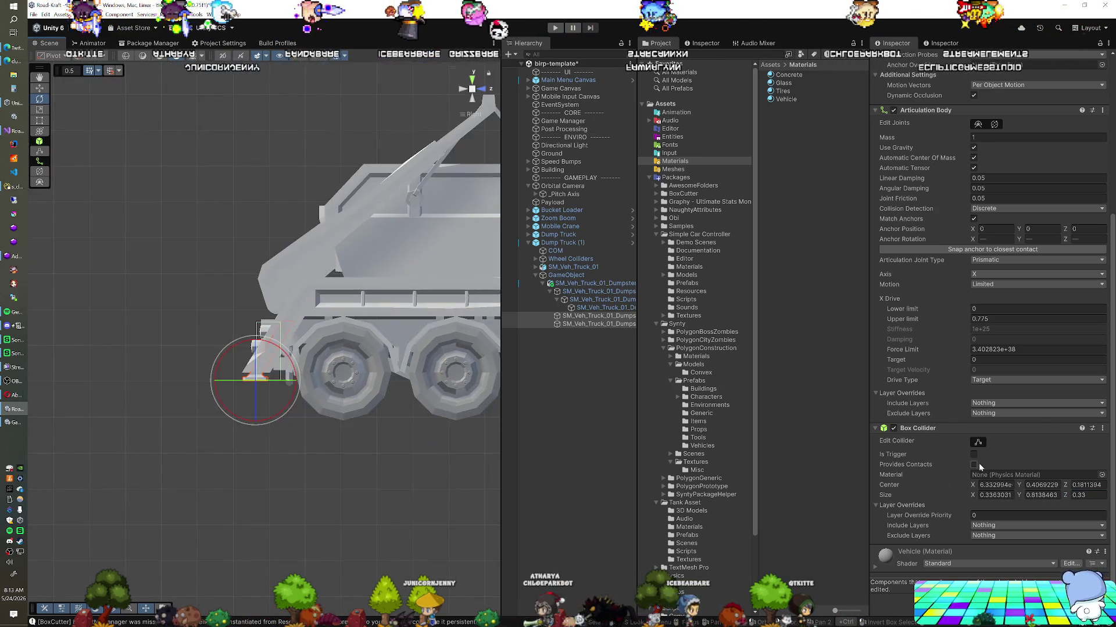
click(1065, 486)
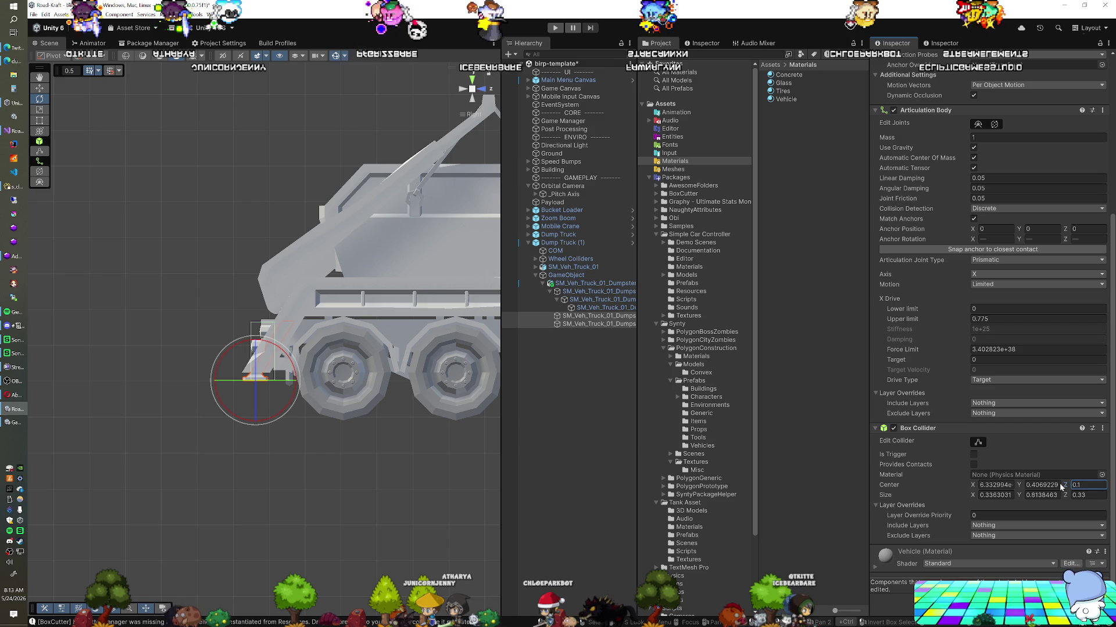
text(-0.02)
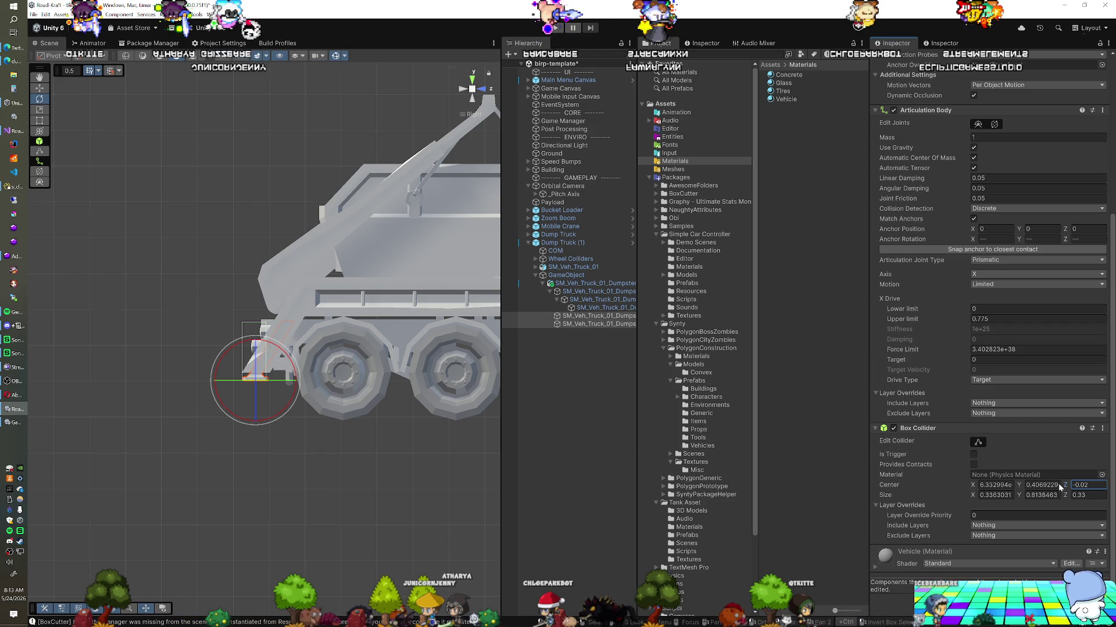
Flatten the leg collider's height to a thin 0.08 foot pad, then start Play mode.
click(1020, 496)
text(0.26)
key(BackSpace)
key(BackSpace)
text(12)
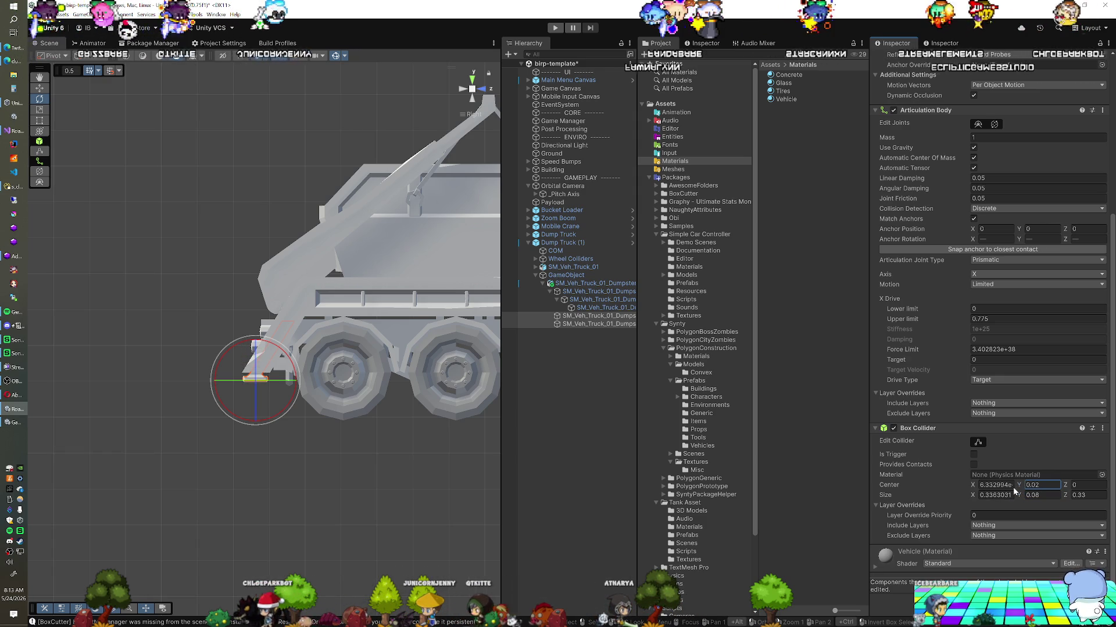
drag(273, 453, 325, 444)
key(z)
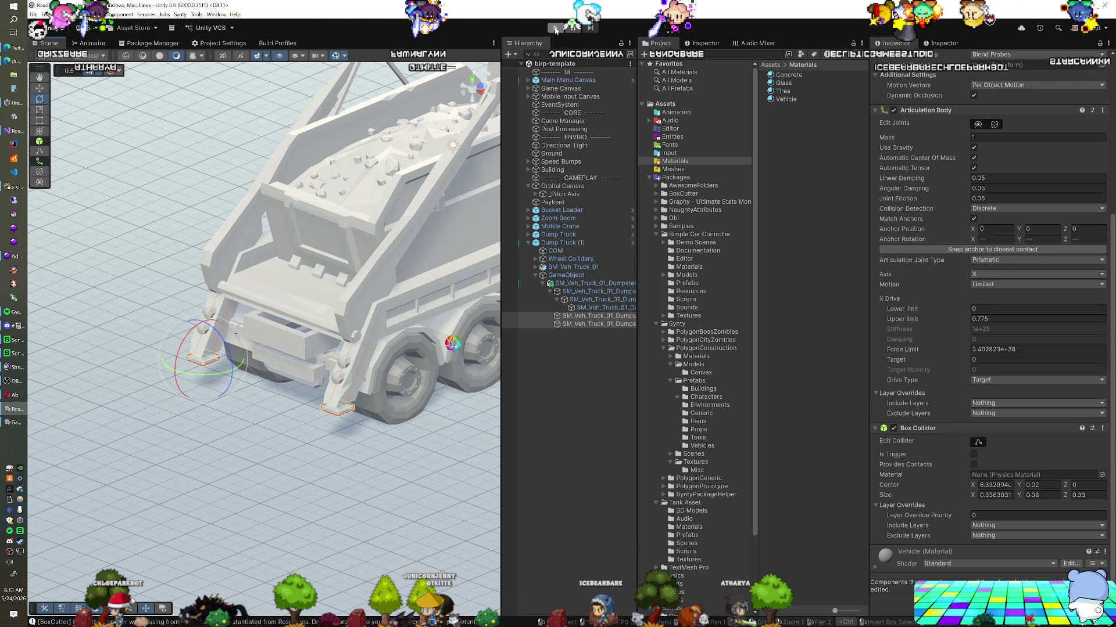
click(555, 28)
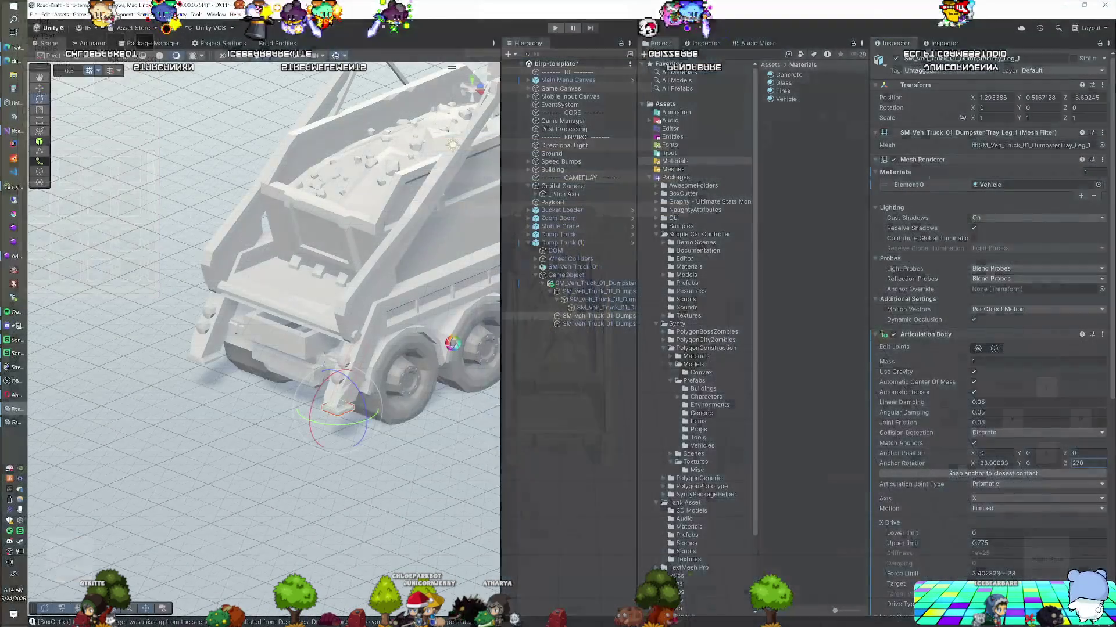
Turn off Use Gravity on both dumpster-tray legs and set their Mass to 100.
scroll(979, 363, down, 6)
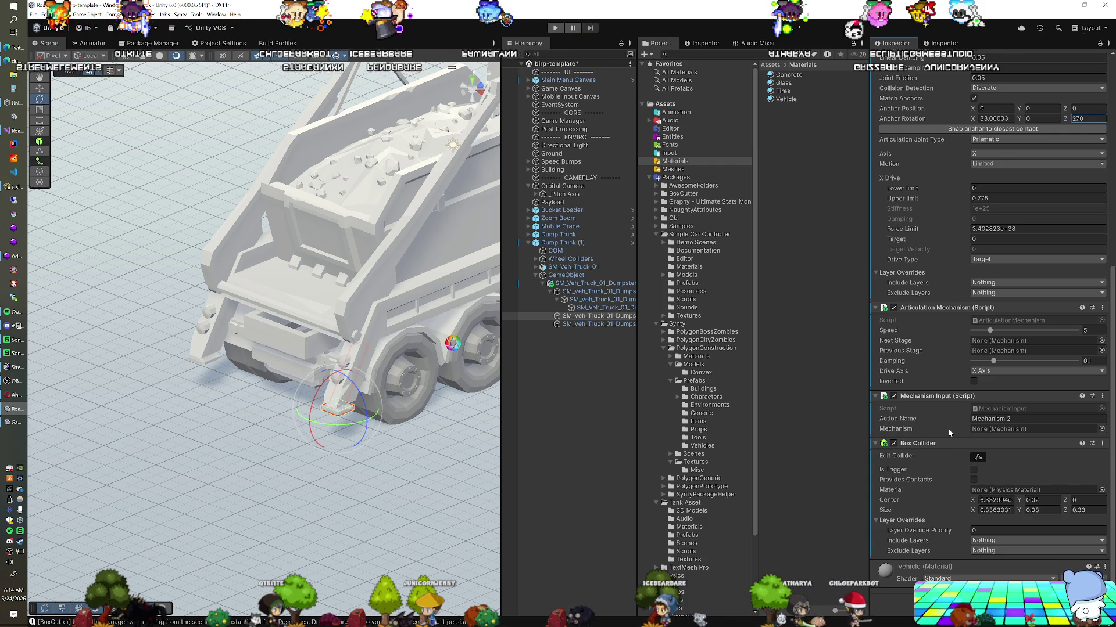
scroll(947, 428, up, 5)
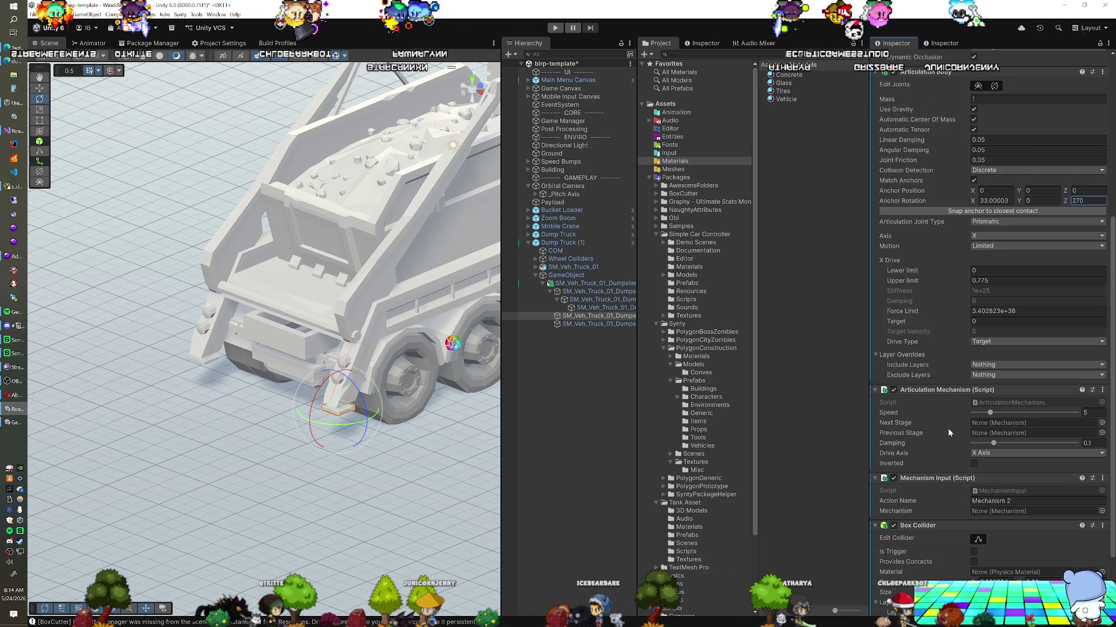
scroll(948, 433, up, 6)
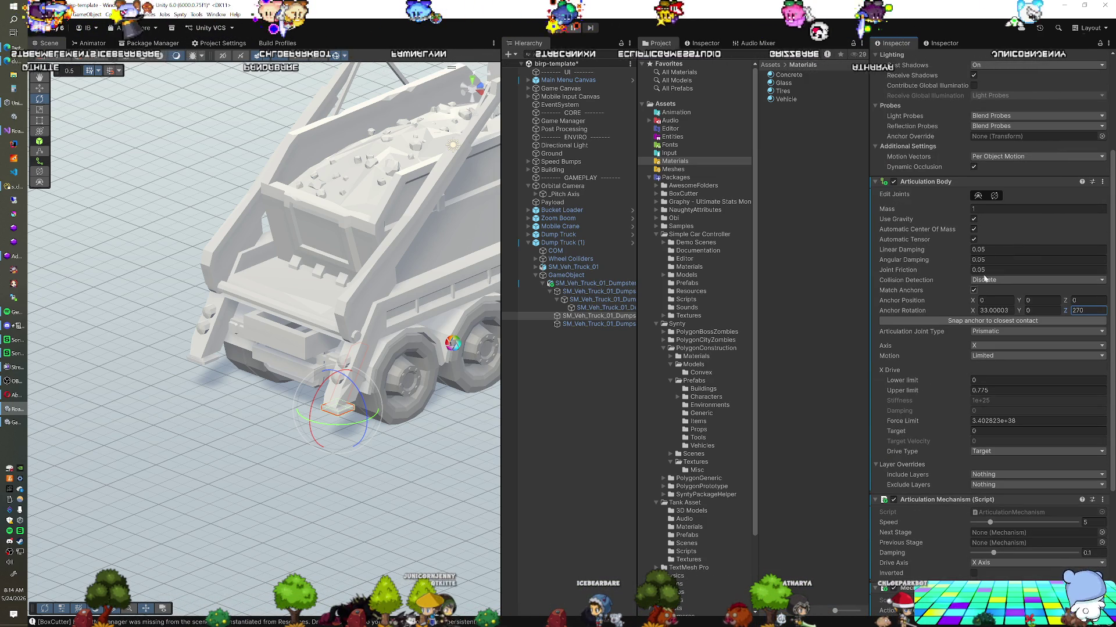
click(973, 219)
click(1011, 209)
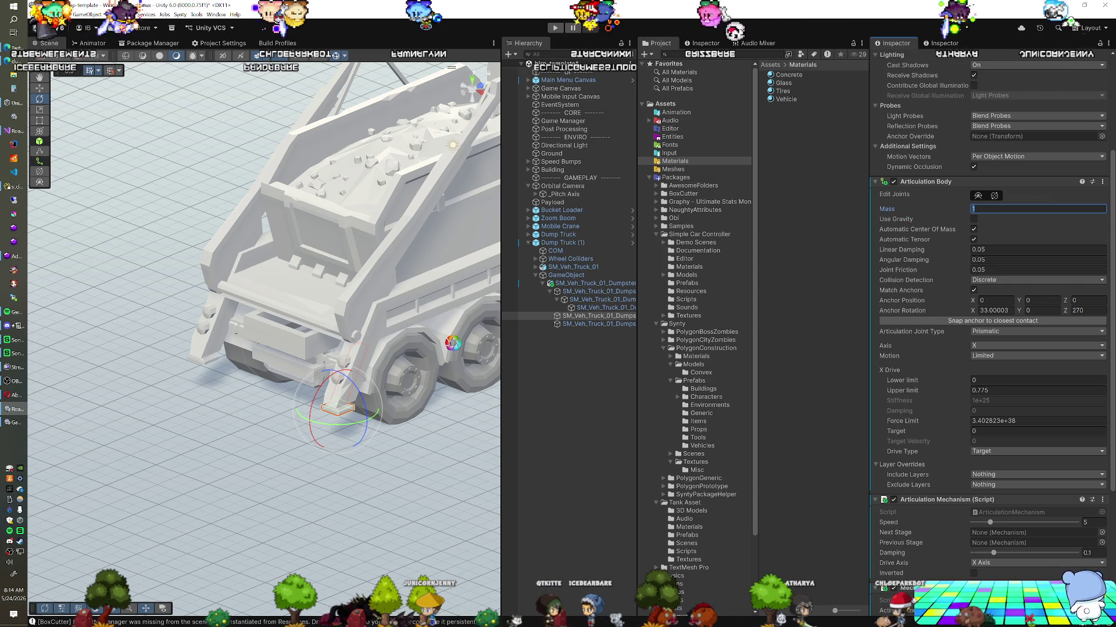
ctrl+click(598, 324)
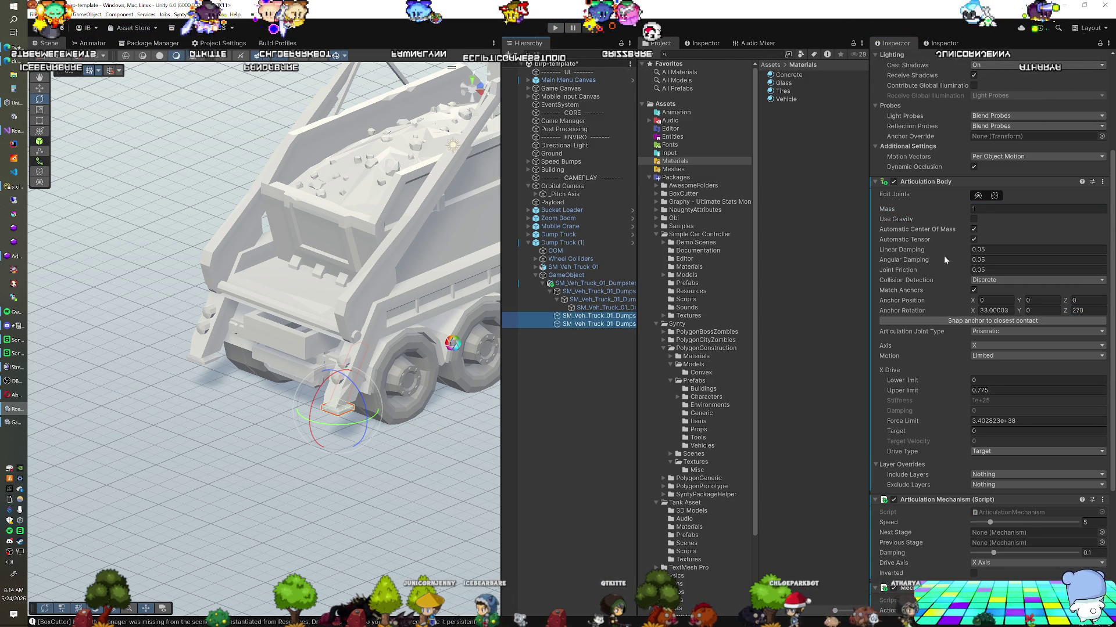
click(973, 219)
click(1010, 208)
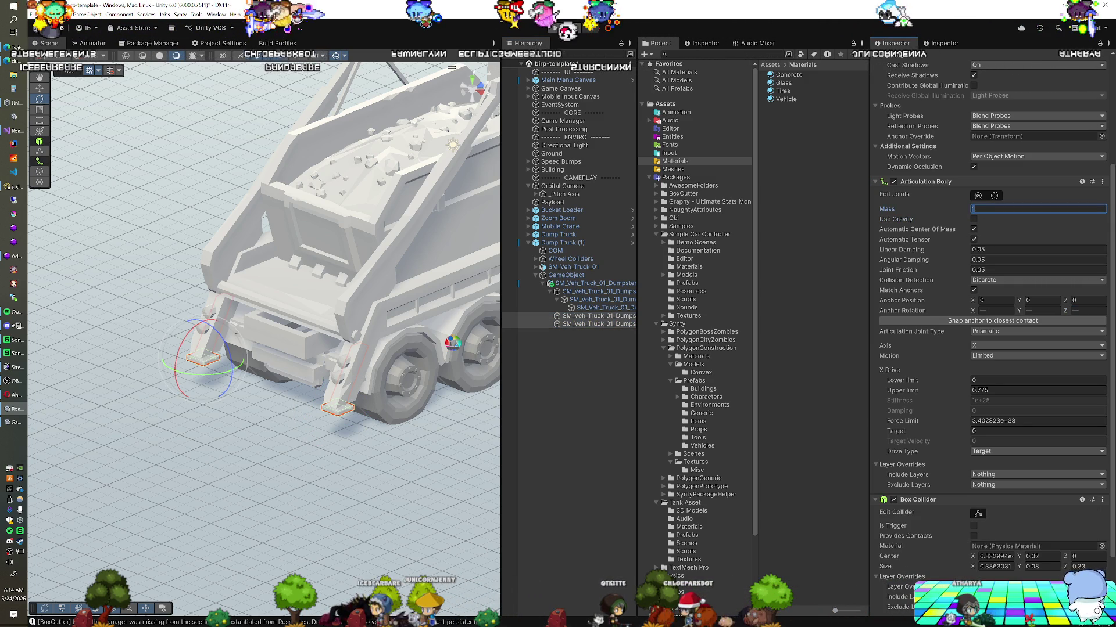
text(100)
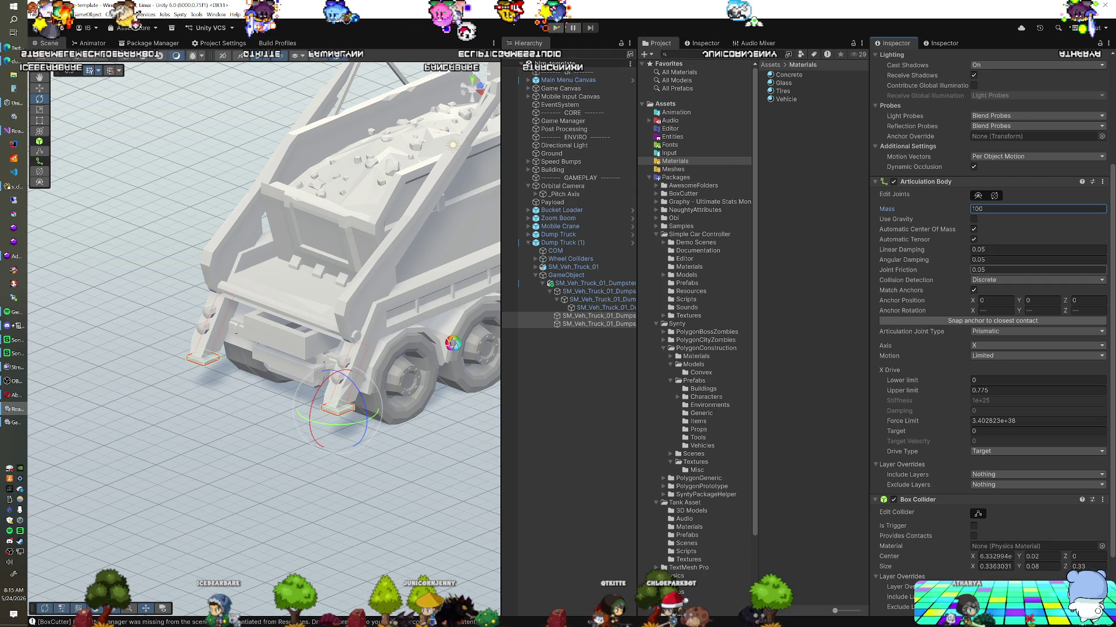
Select the legs and show Leg_1's components in a second Inspector panel.
scroll(992, 274, down, 3)
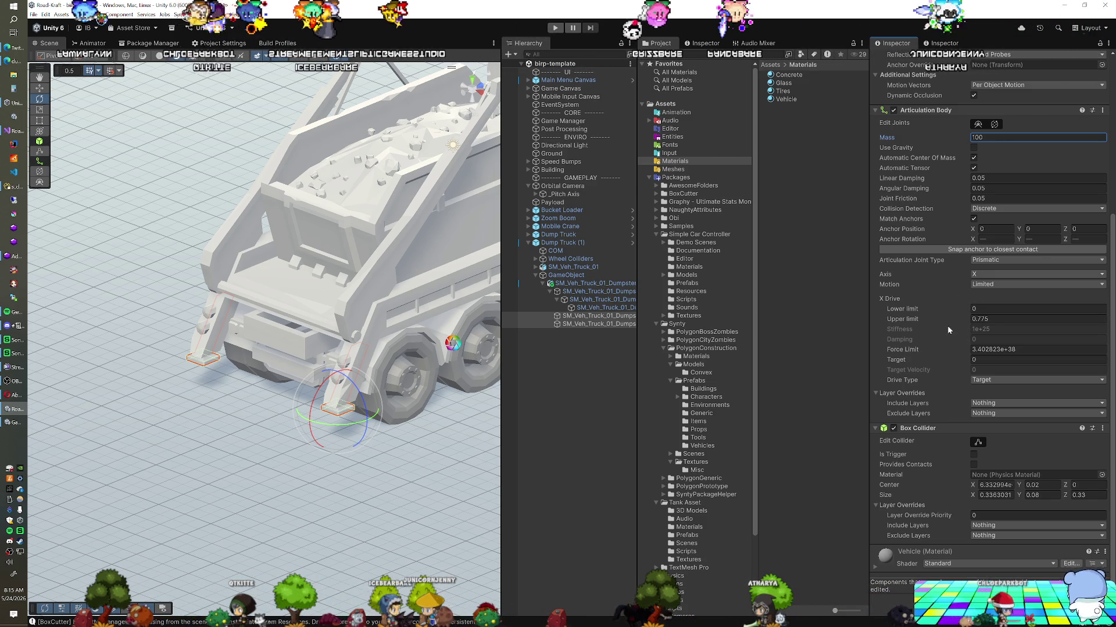
mouse_move(949, 333)
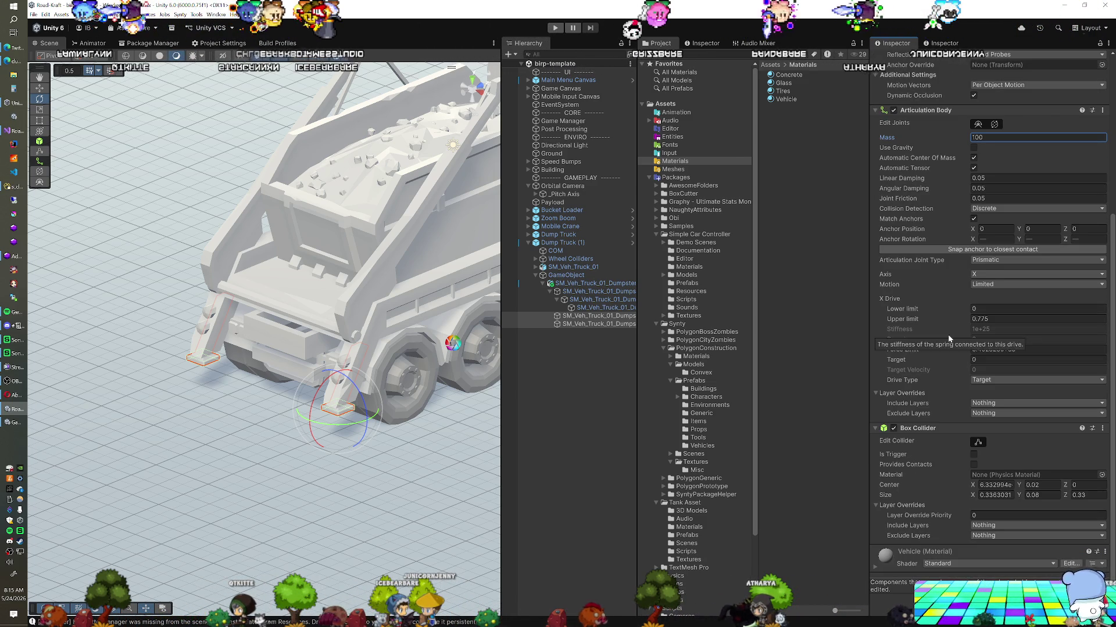
click(583, 324)
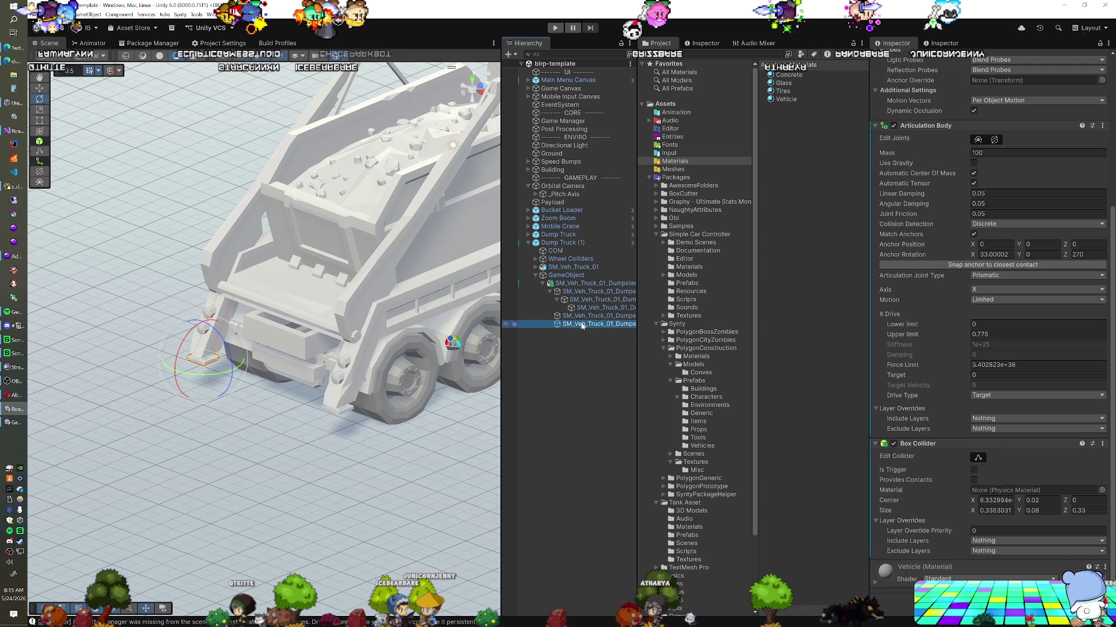
click(583, 316)
scroll(960, 334, down, 4)
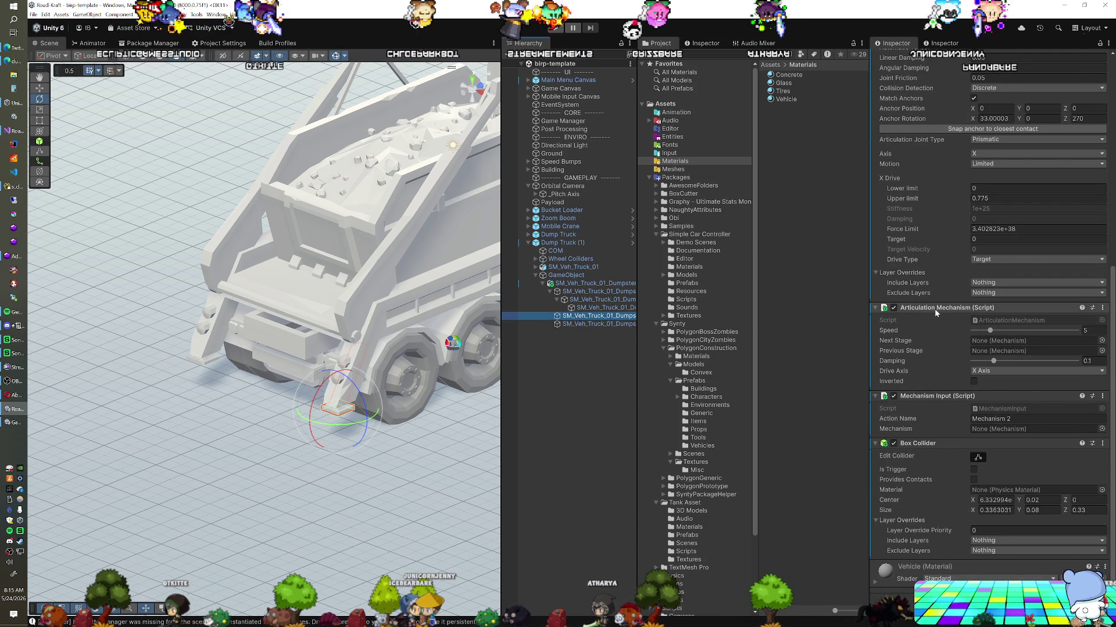
click(703, 43)
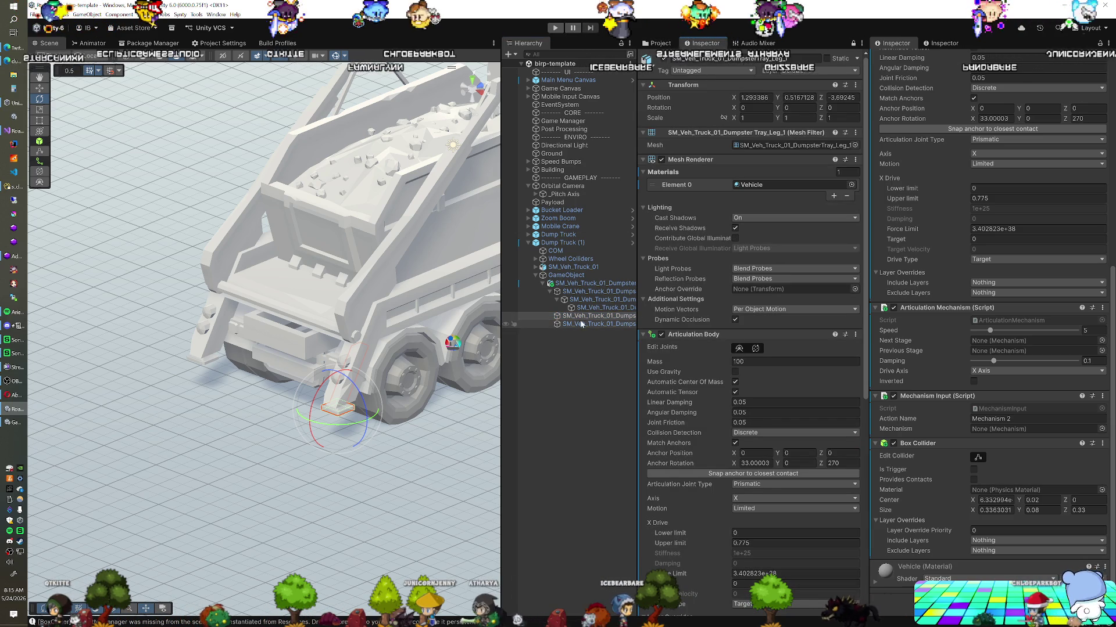
Copy the Articulation Mechanism component and paste it as new onto the other leg.
click(610, 323)
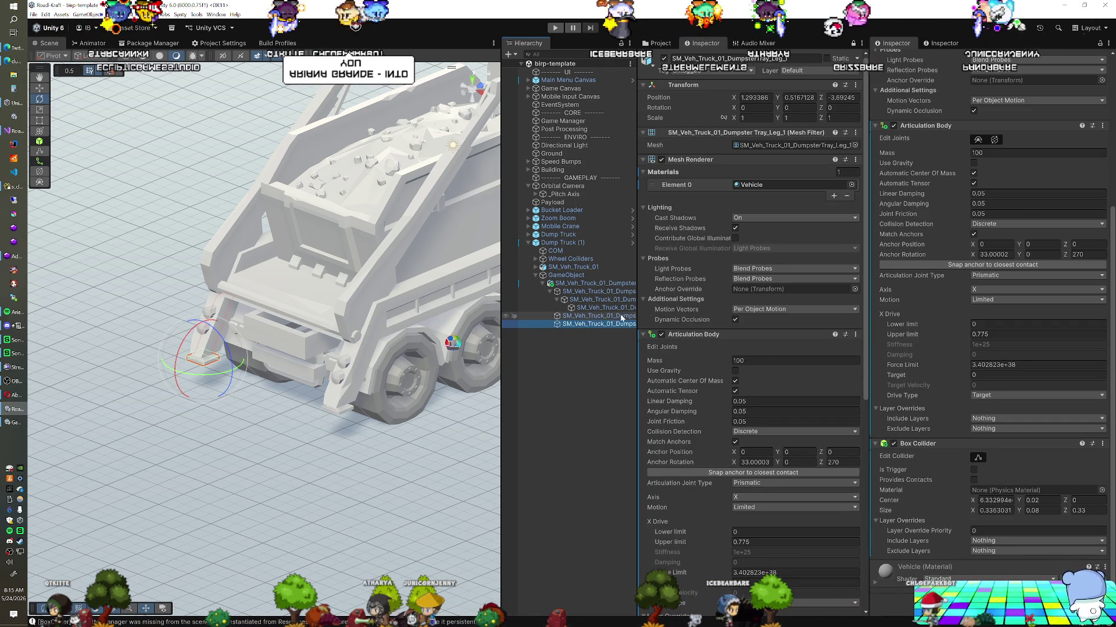
scroll(773, 357, down, 10)
scroll(773, 356, down, 3)
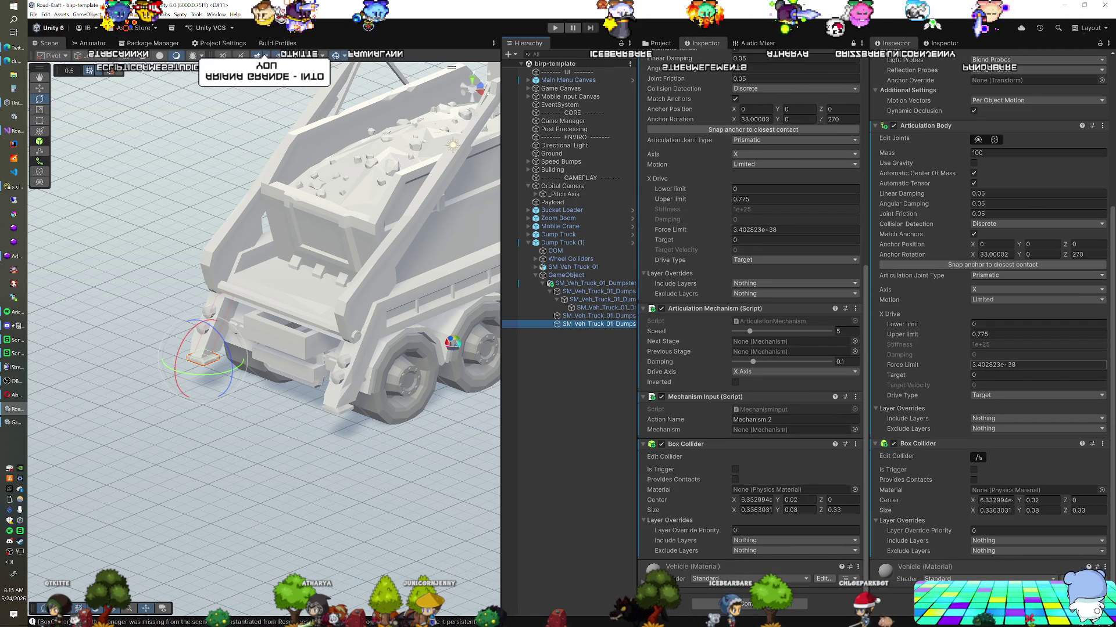
right_click(707, 309)
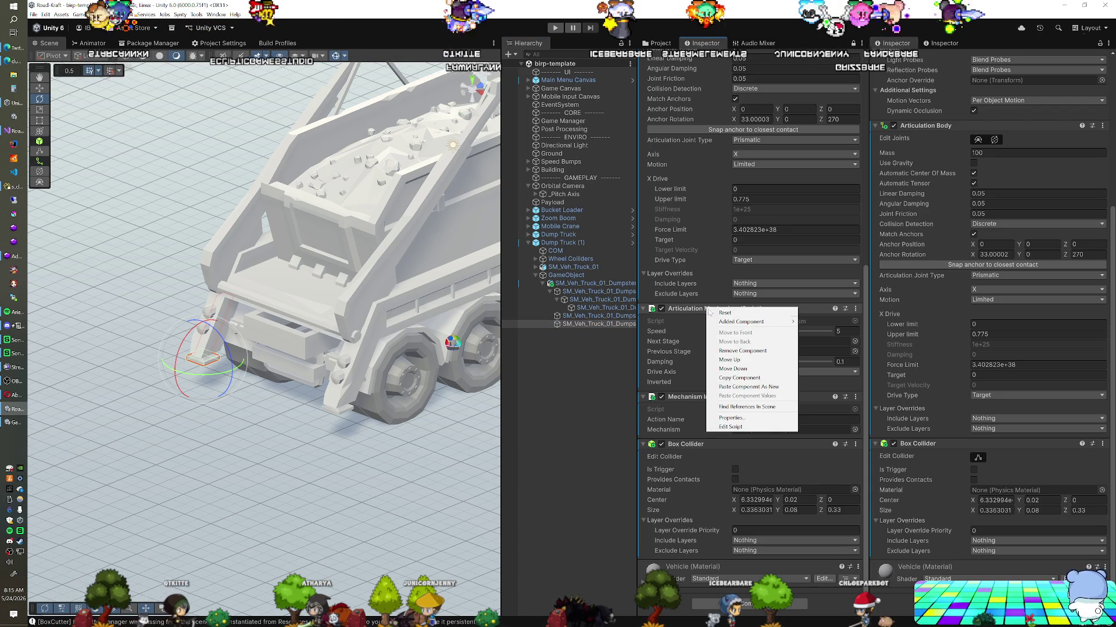
click(739, 378)
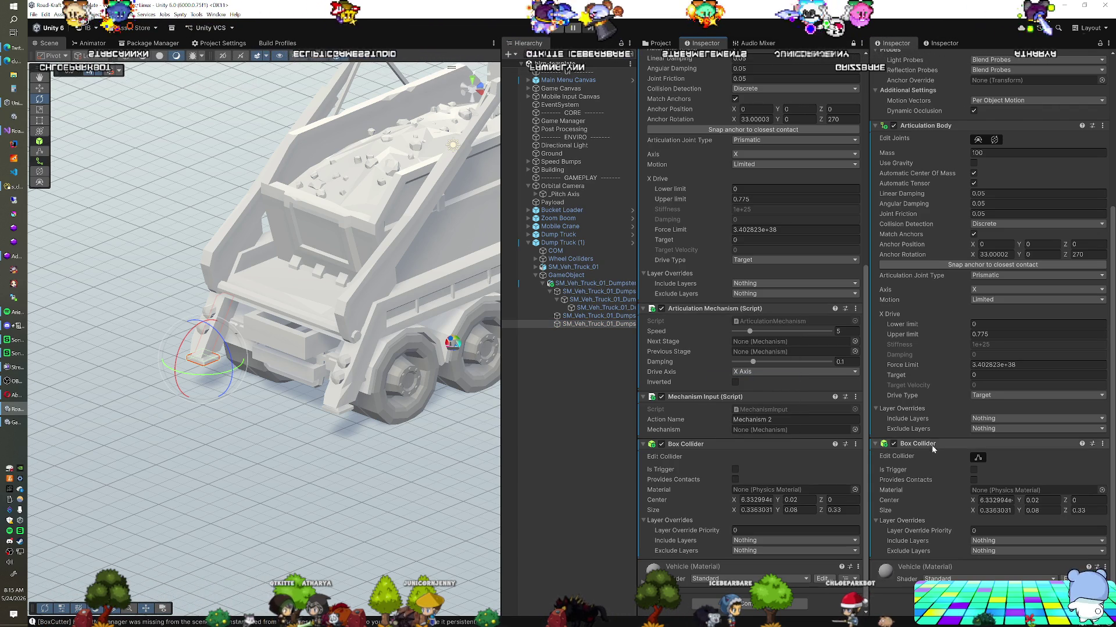
right_click(927, 445)
click(956, 522)
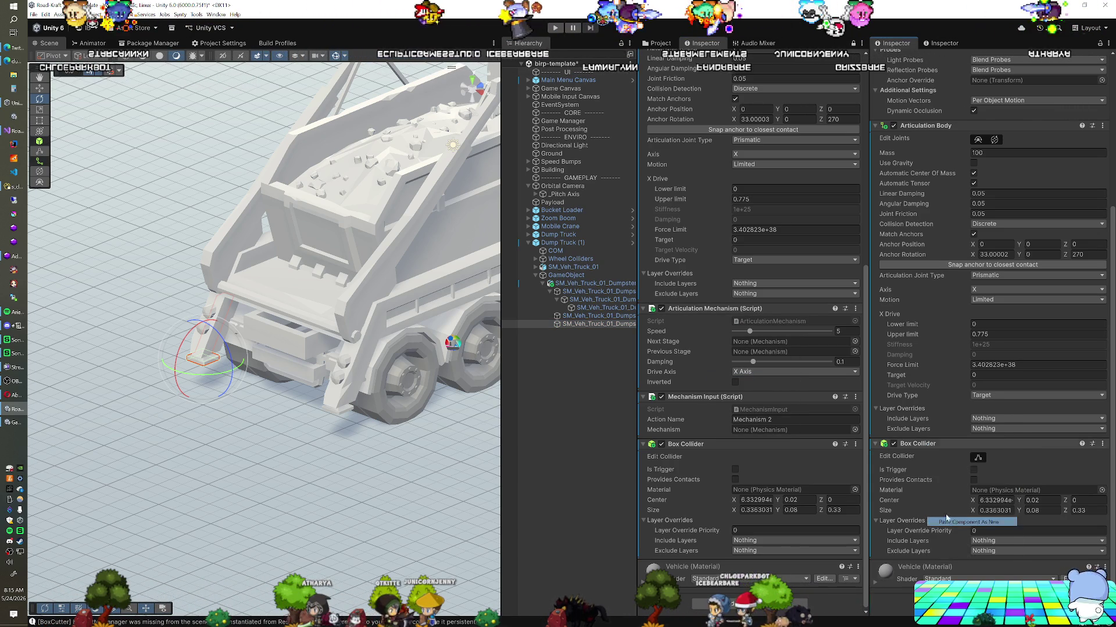
Copy Mechanism Input onto the other leg and move Box Collider below it.
right_click(727, 396)
click(758, 467)
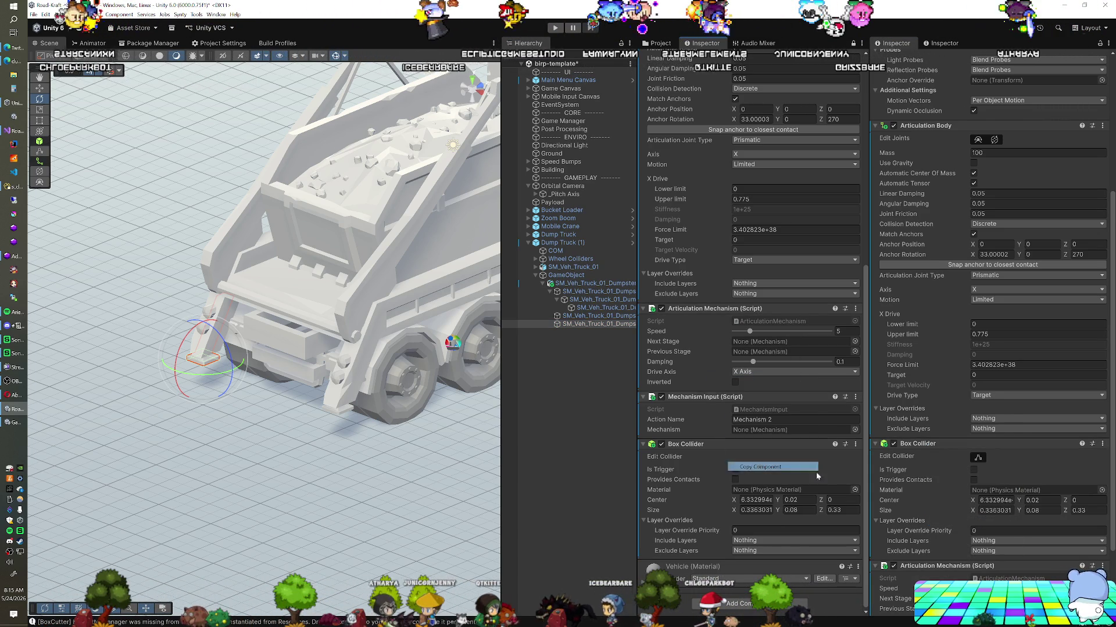
right_click(912, 445)
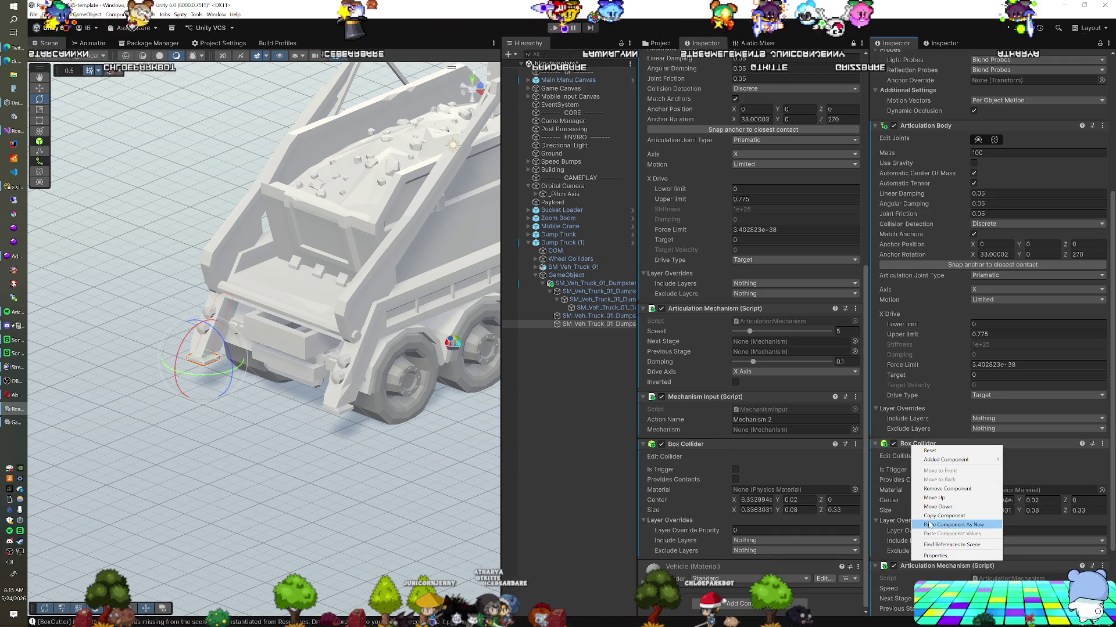
click(941, 524)
scroll(937, 437, down, 3)
drag(918, 308, 920, 561)
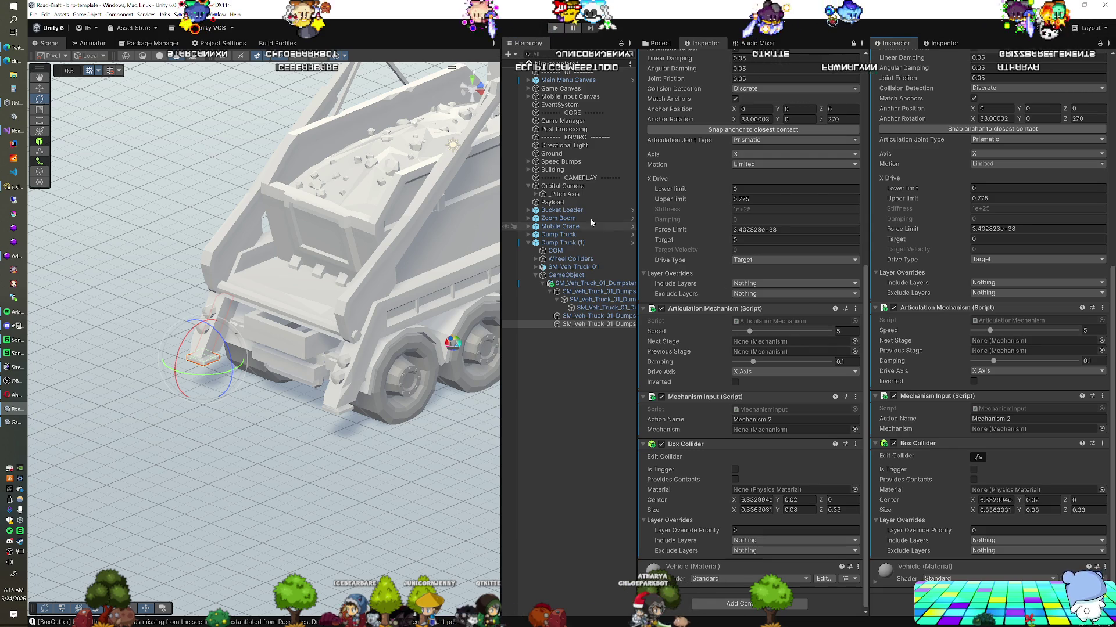
Check the Mobile Crane's front-left leg for reference, reselect both truck legs, and save the scene.
click(533, 227)
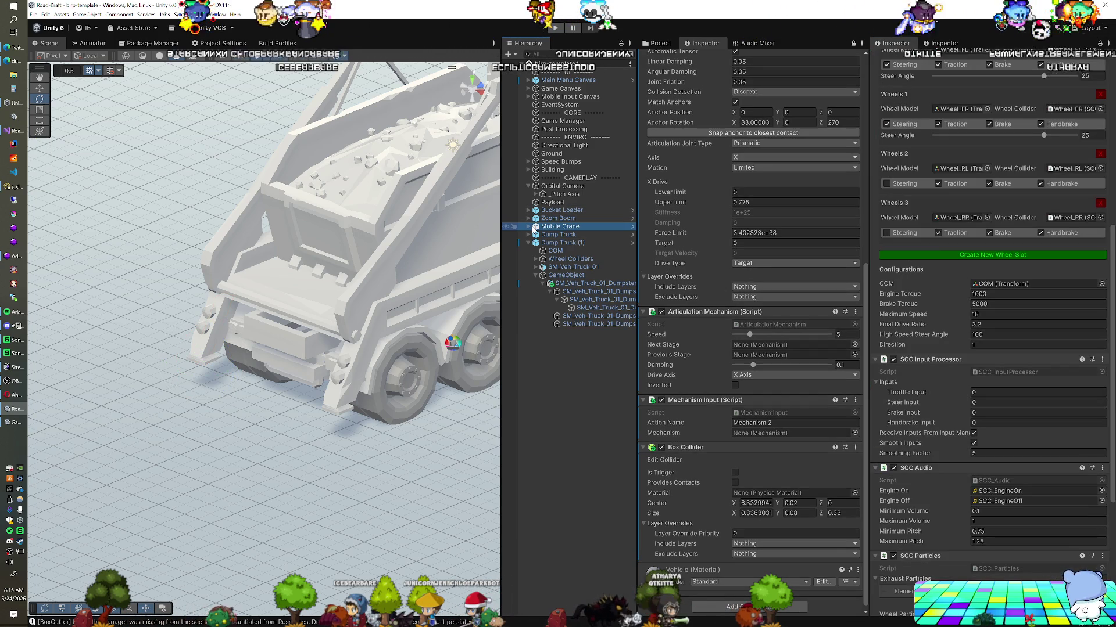
alt+click(529, 227)
click(583, 374)
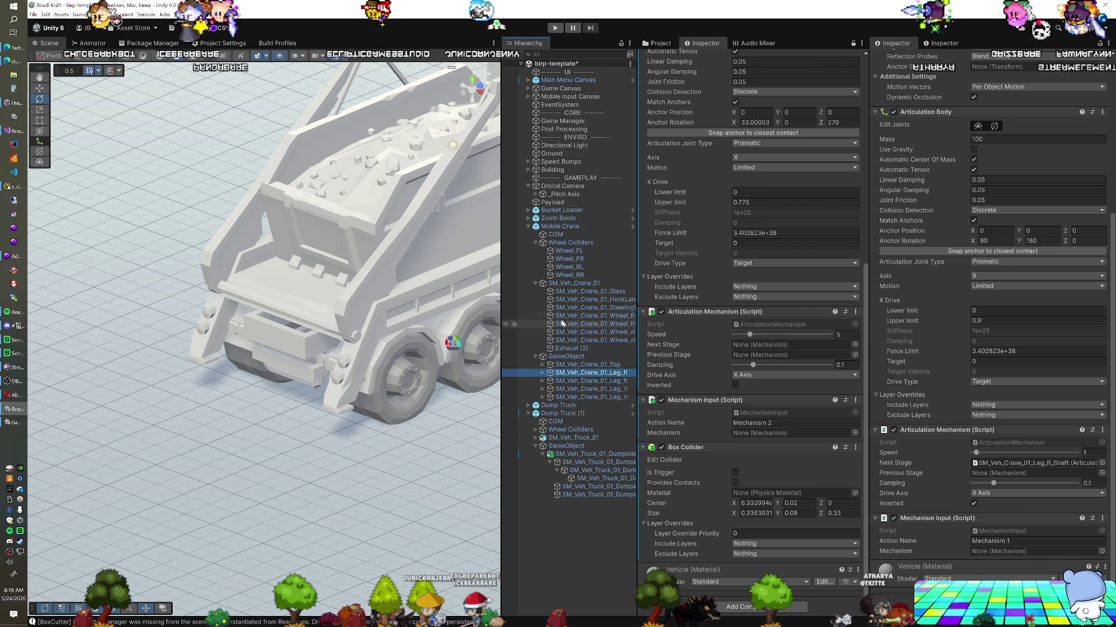
click(528, 226)
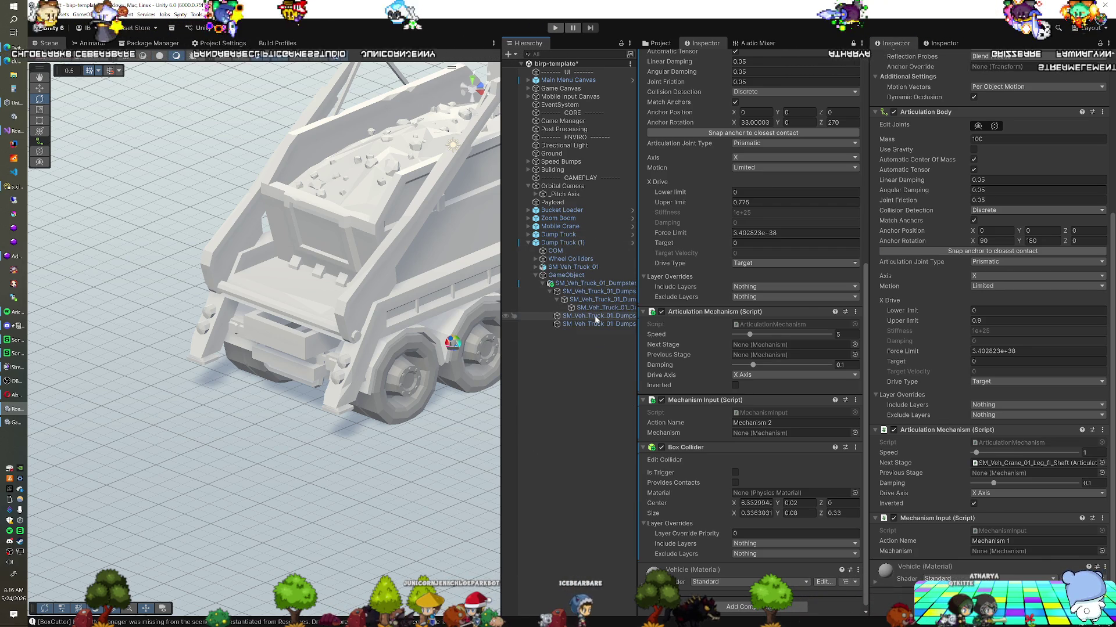
click(597, 315)
ctrl+click(595, 324)
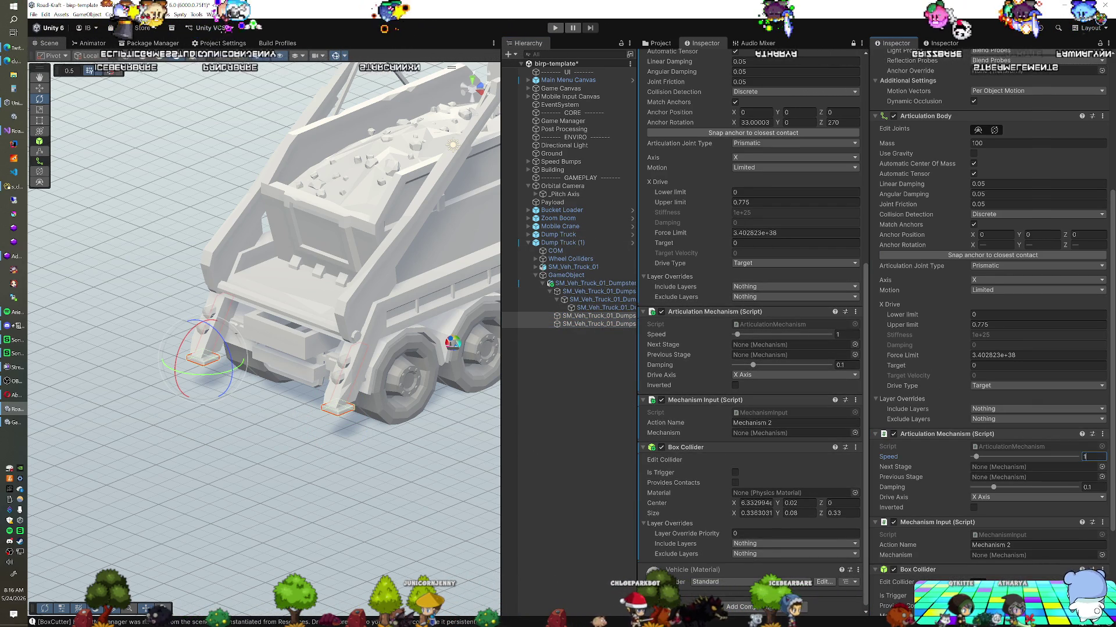
key(ctrl+s)
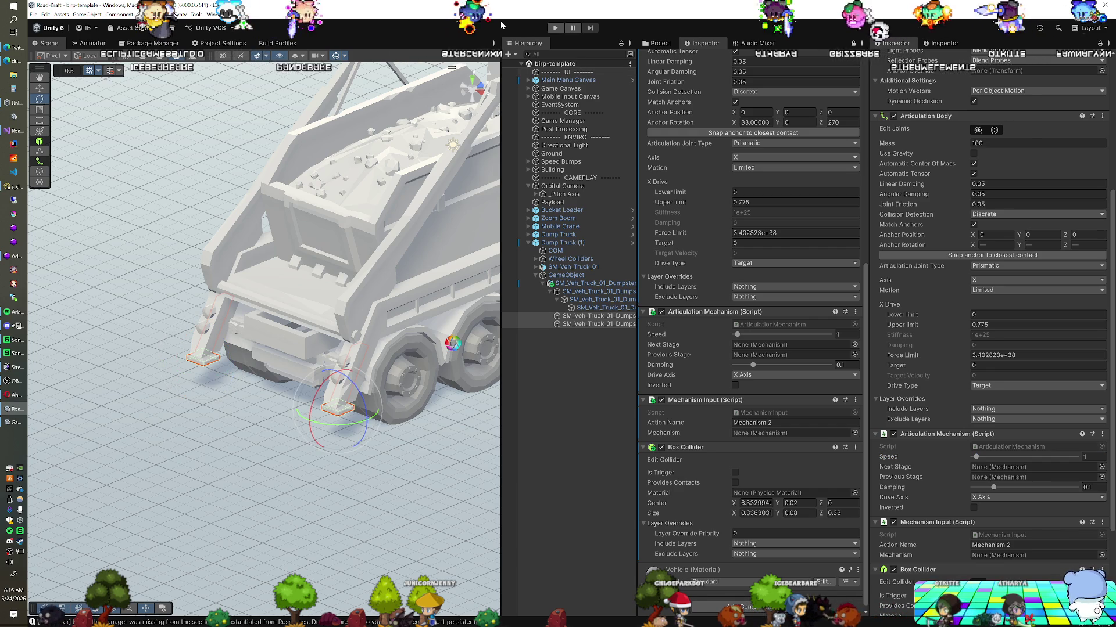
click(556, 28)
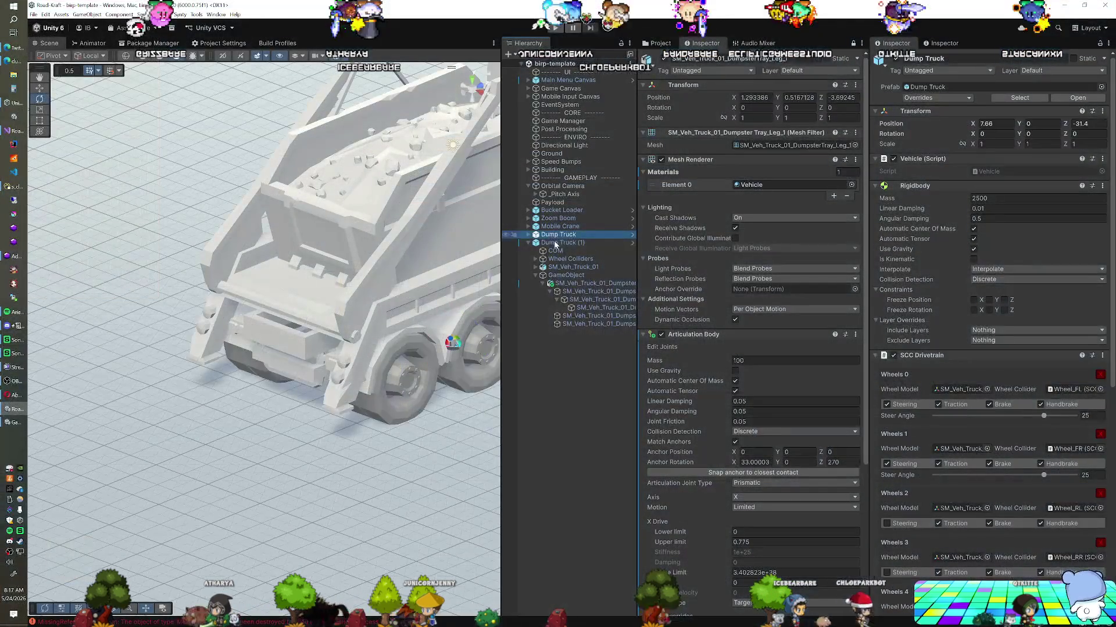
Select Dump Truck (1) in the Hierarchy after stopping the Play-mode test.
click(555, 243)
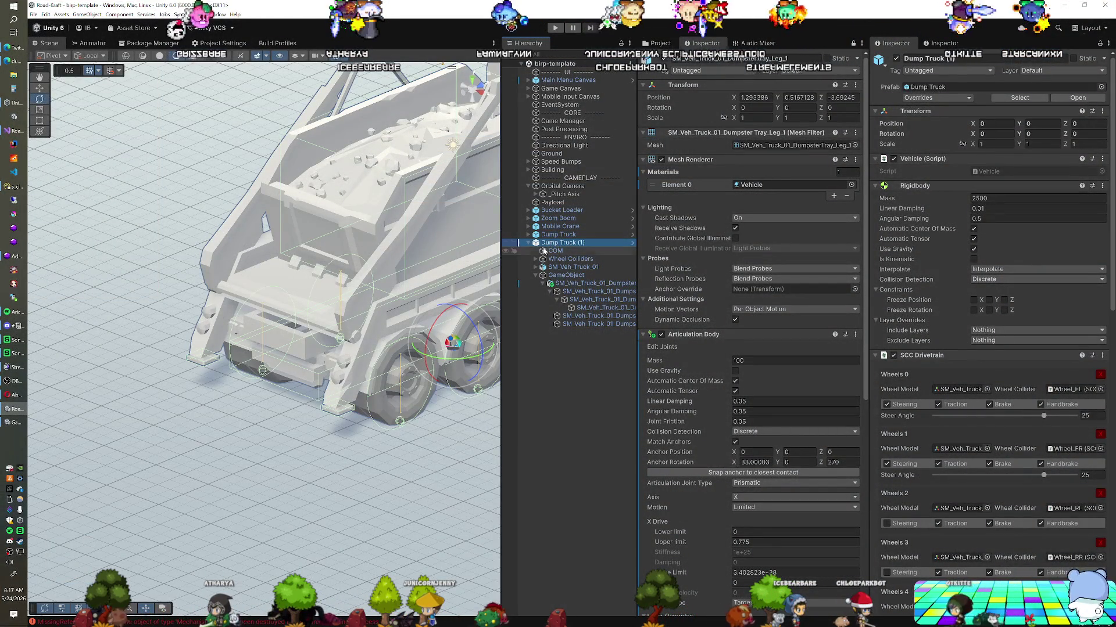
Rename Dump Truck (1) to 'Dump Truck (Skip)' in the Hierarchy.
mouse_move(406, 253)
mouse_down()
mouse_move(348, 235)
mouse_move(383, 225)
mouse_move(332, 258)
mouse_up()
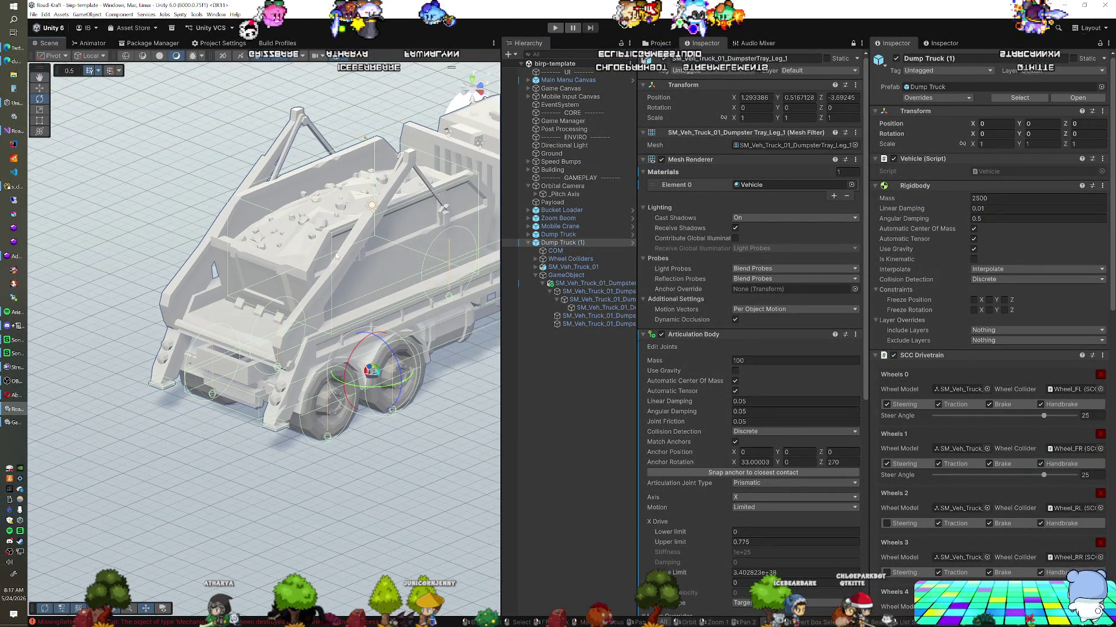
scroll(377, 250, down, 2)
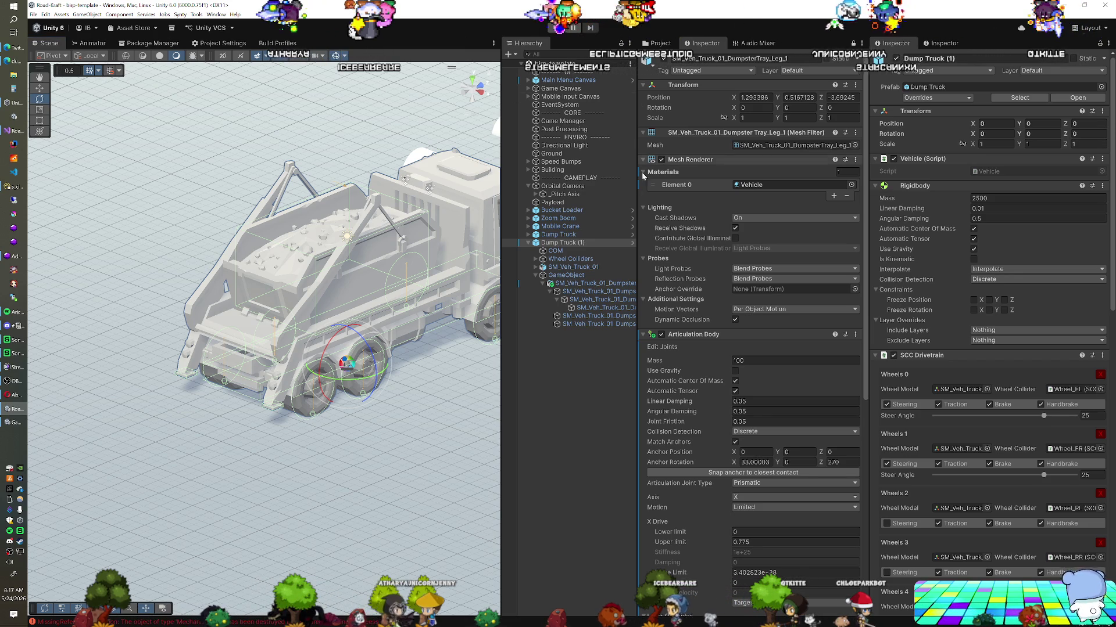
click(657, 43)
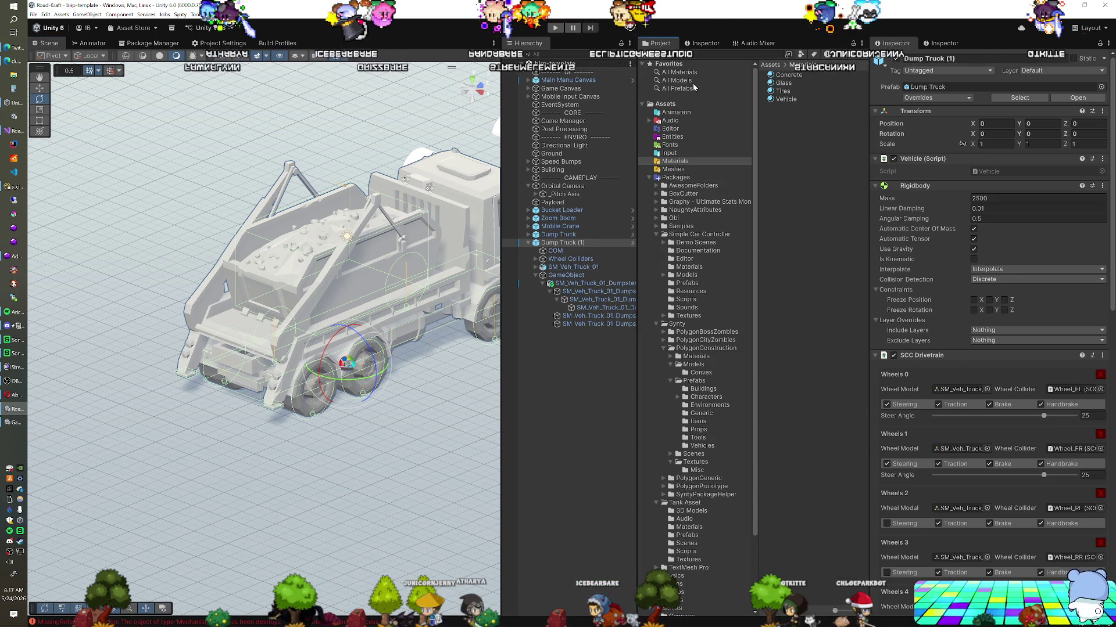
click(567, 243)
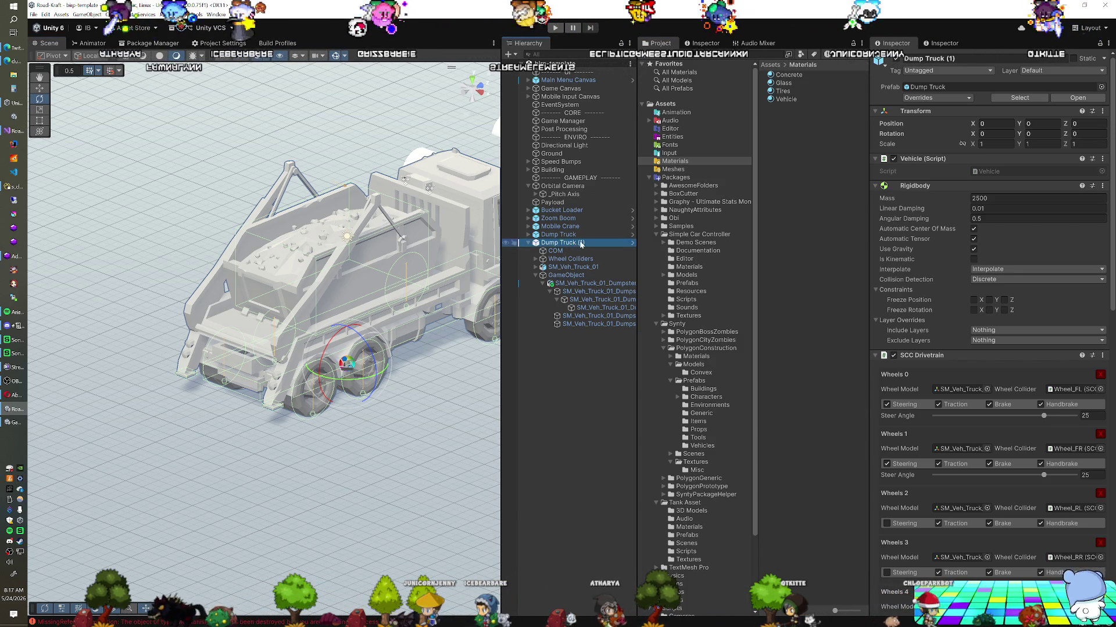
text(Sk)
text(ip)
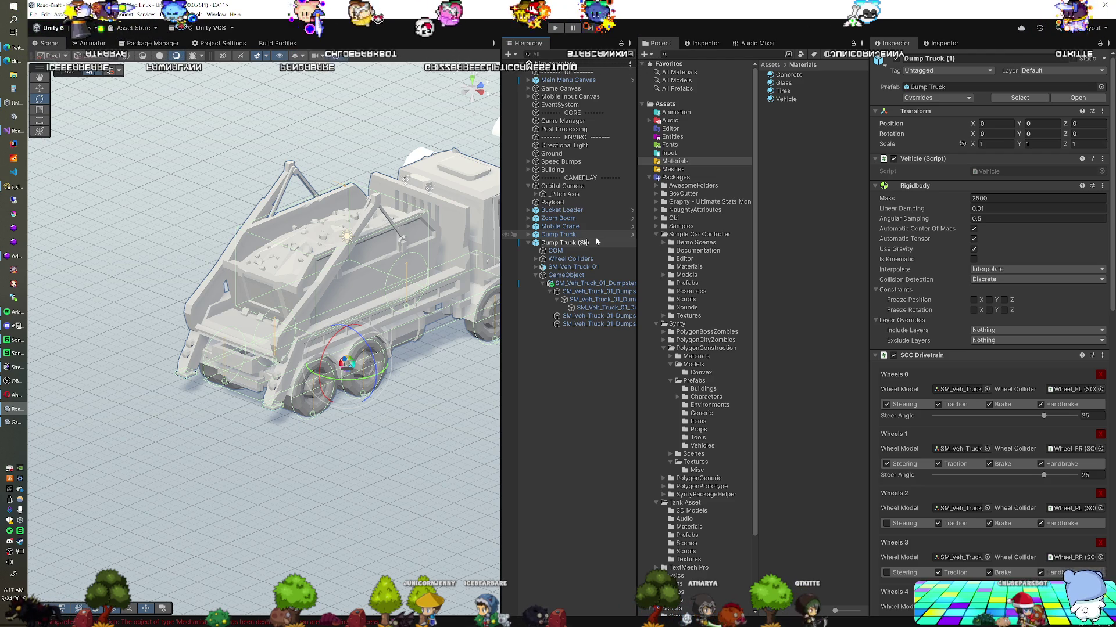
key(Return)
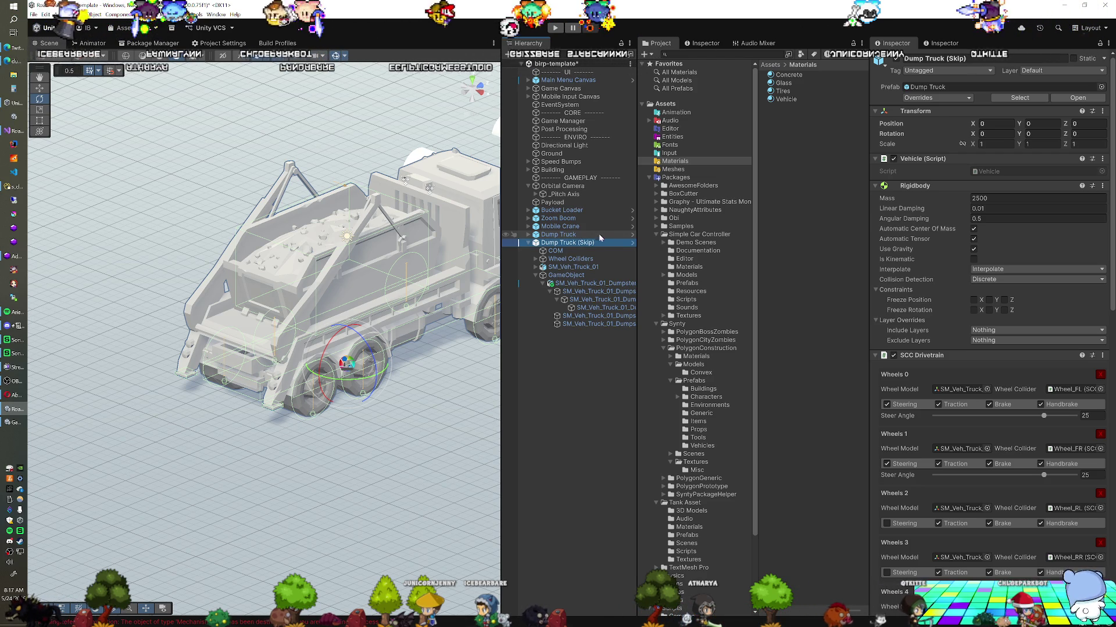
Save Dump Truck (Skip) into Assets/Prefabs as the Dump Truck (Skip) Variant prefab.
click(650, 177)
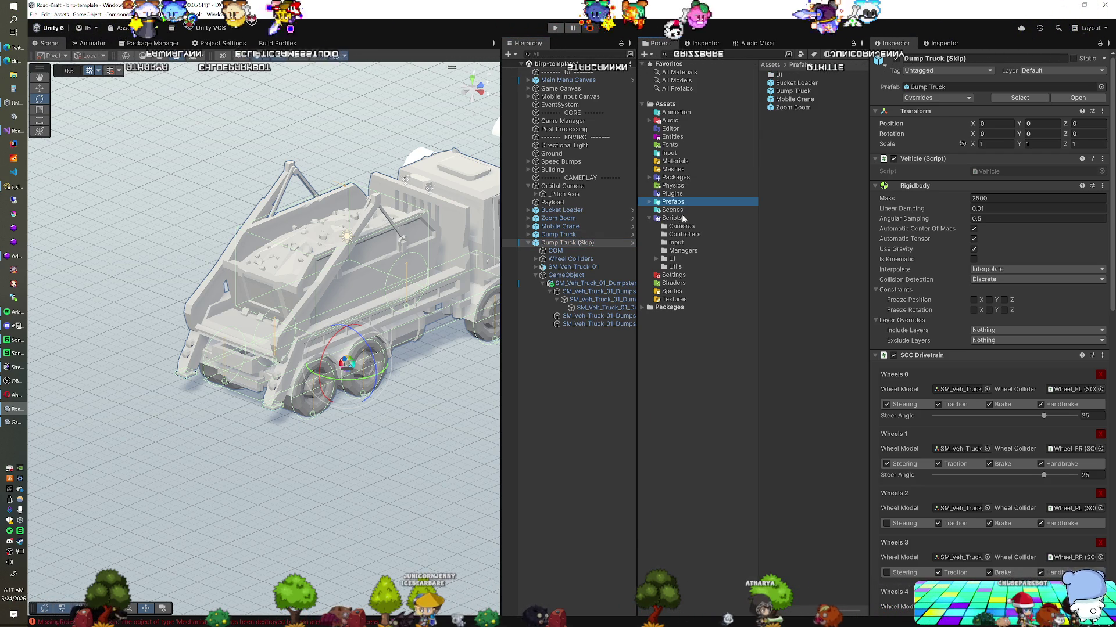
drag(583, 243, 802, 209)
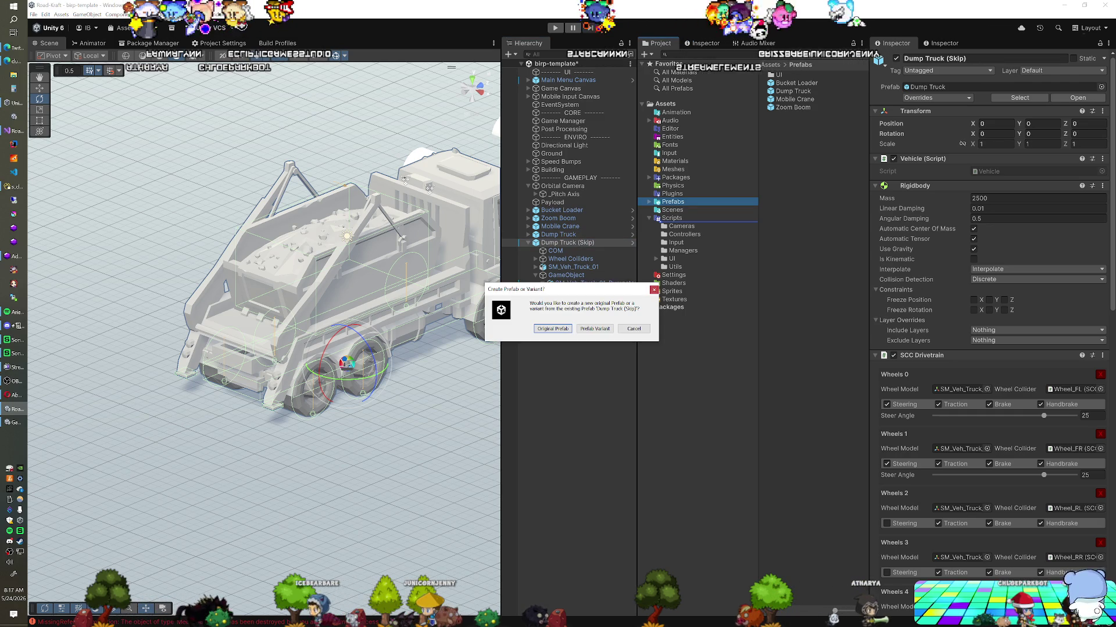
click(594, 330)
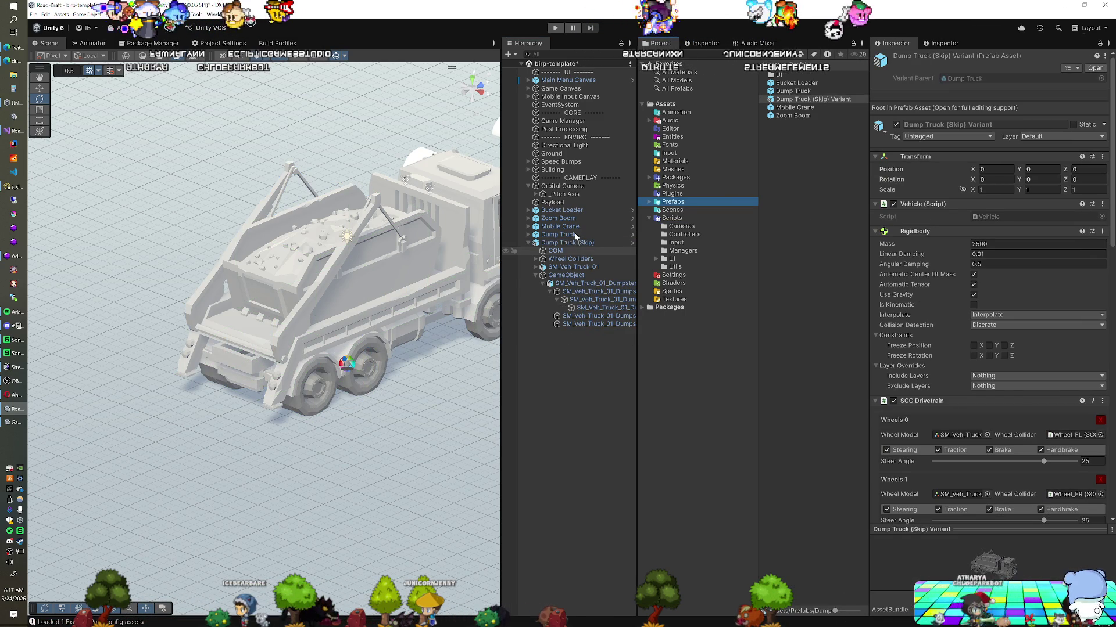
click(567, 244)
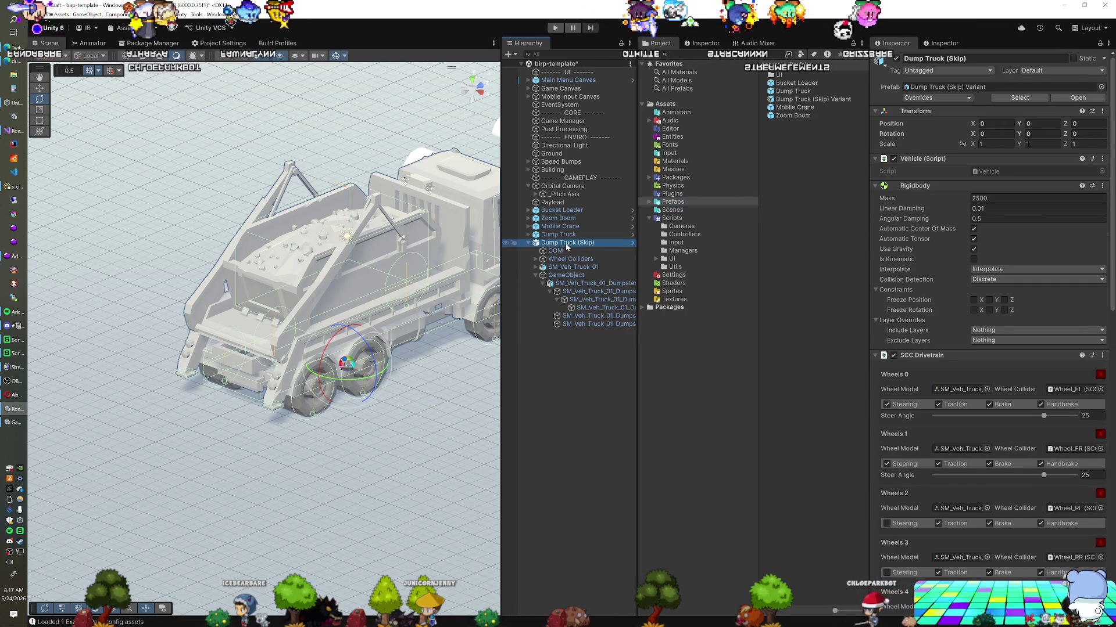
Restore the accidentally deleted skip truck and move it to the end of the vehicle row.
key(Delete)
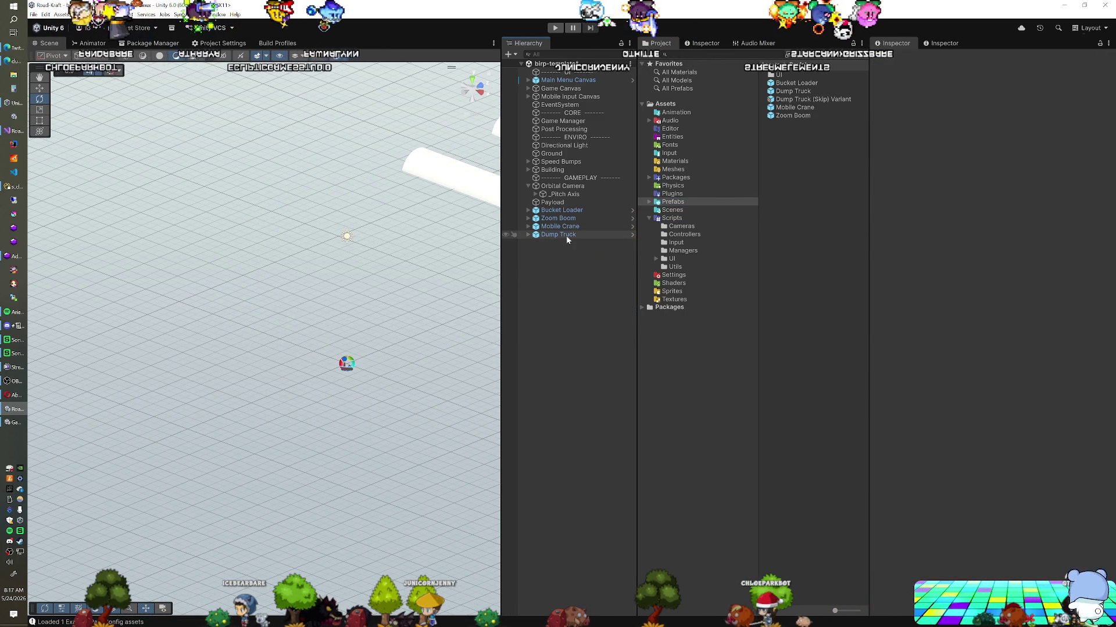
key(ctrl+z)
scroll(244, 314, down, 10)
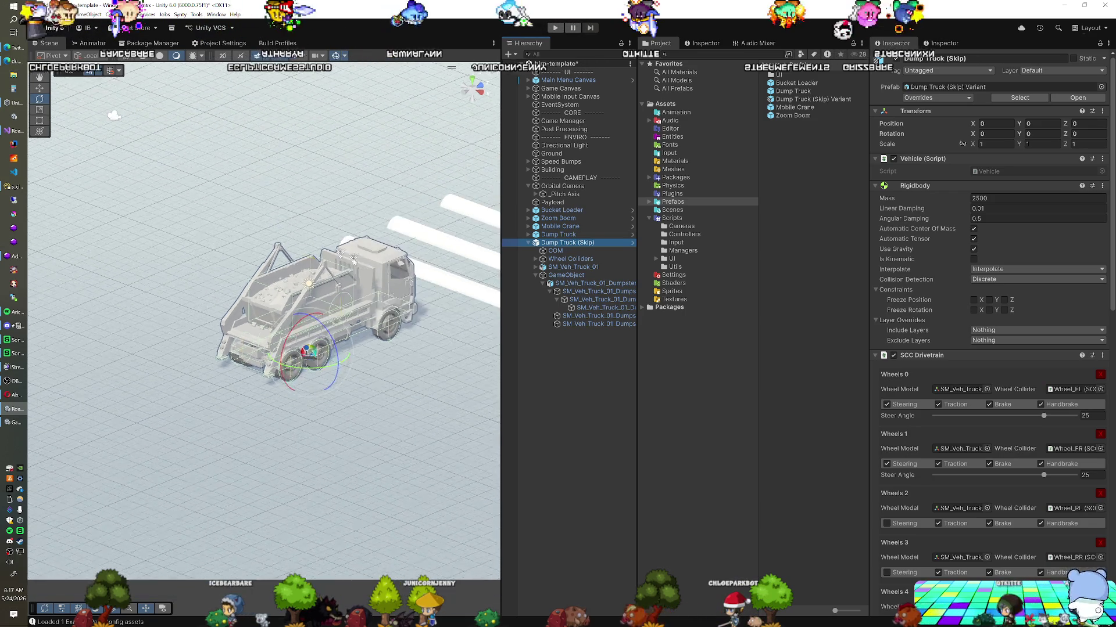
drag(244, 314, 291, 263)
key(w)
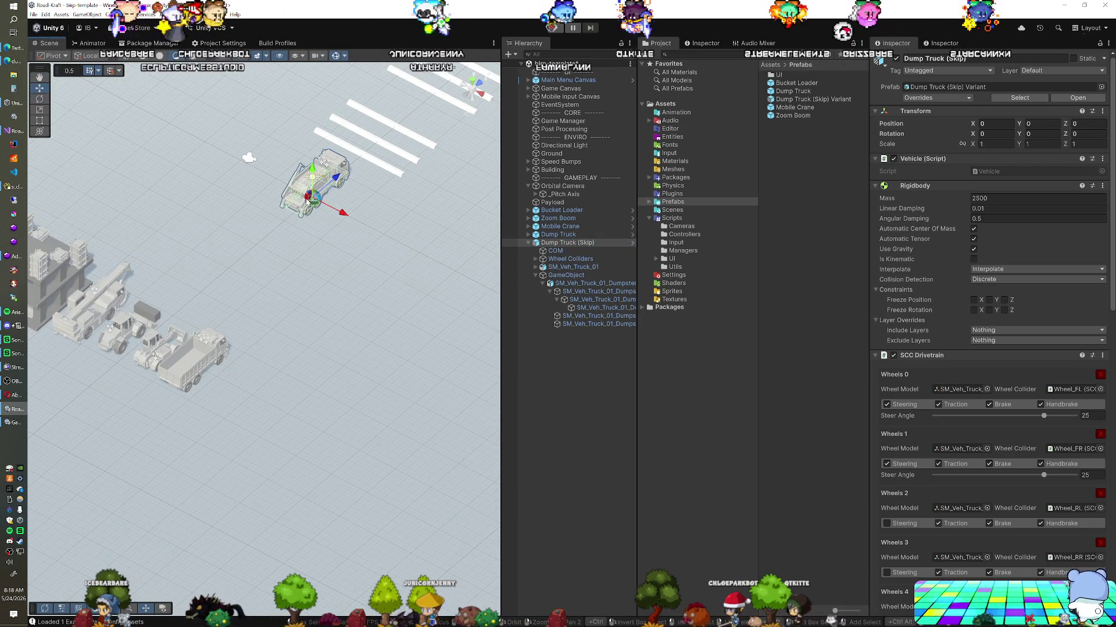
drag(312, 207, 227, 401)
Select the Payload cube and frame it in the Scene view.
click(318, 334)
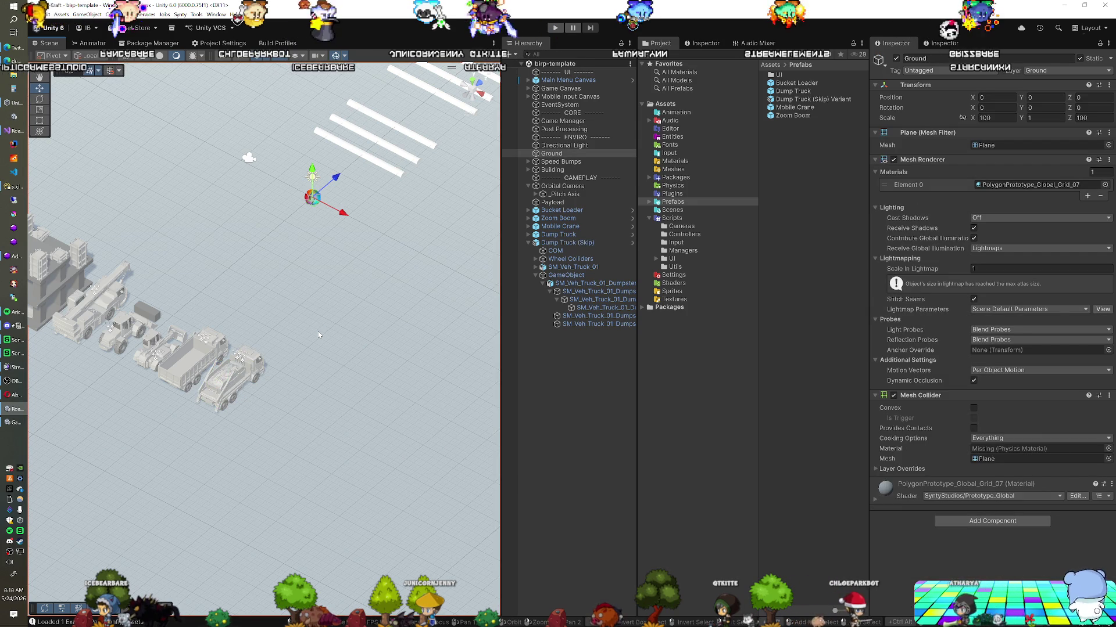
drag(322, 318, 177, 279)
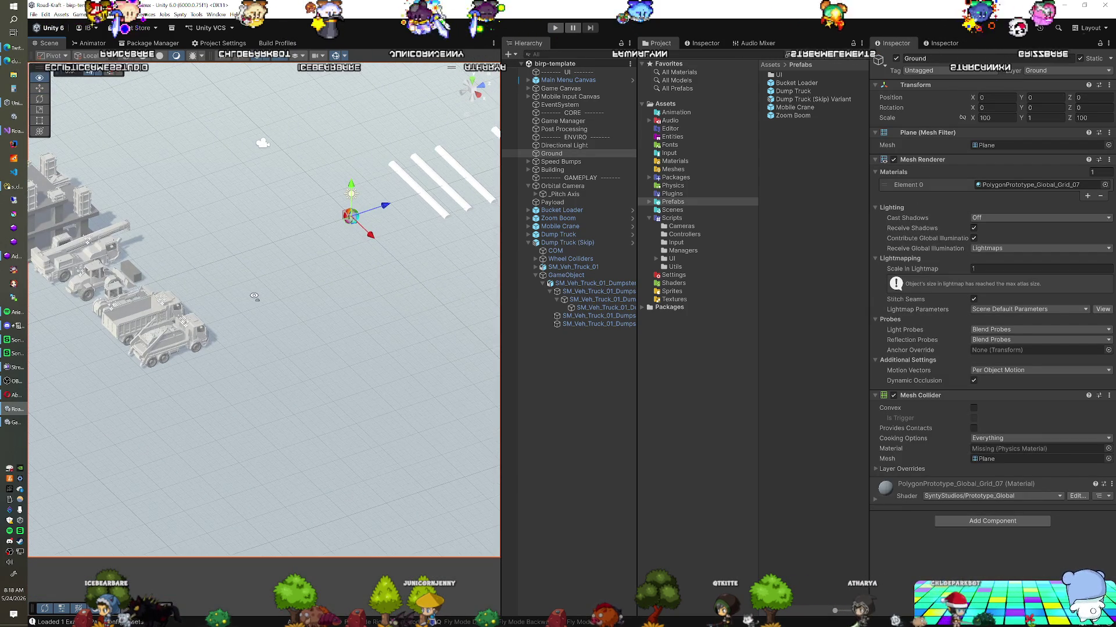
click(127, 272)
key(f)
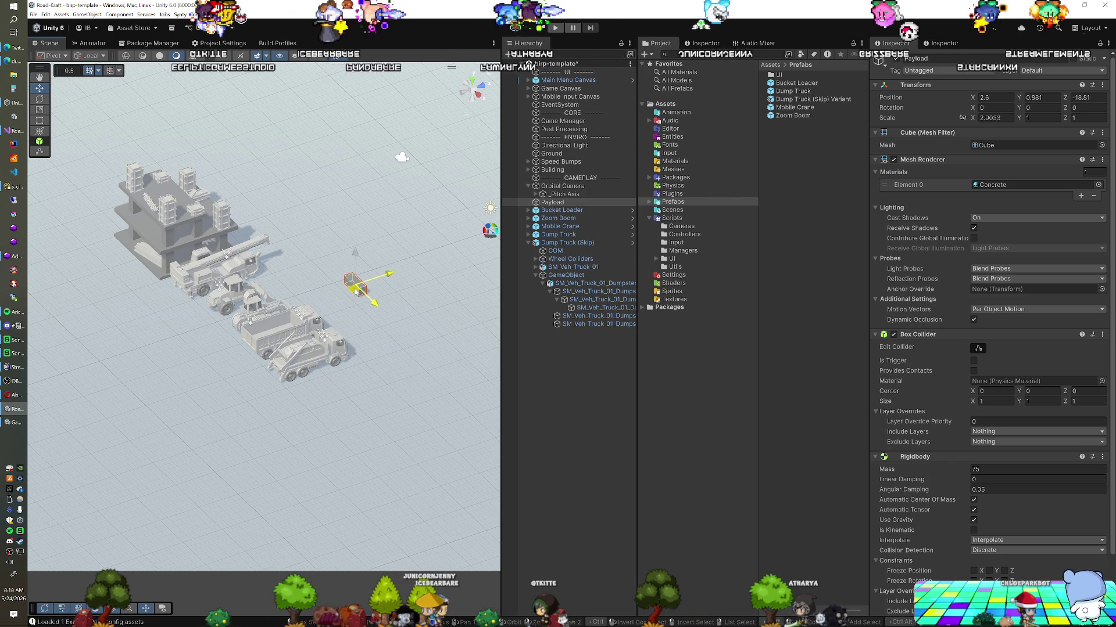
Scale the Payload's child cube into a thin side panel.
key(f)
scroll(353, 301, down, 5)
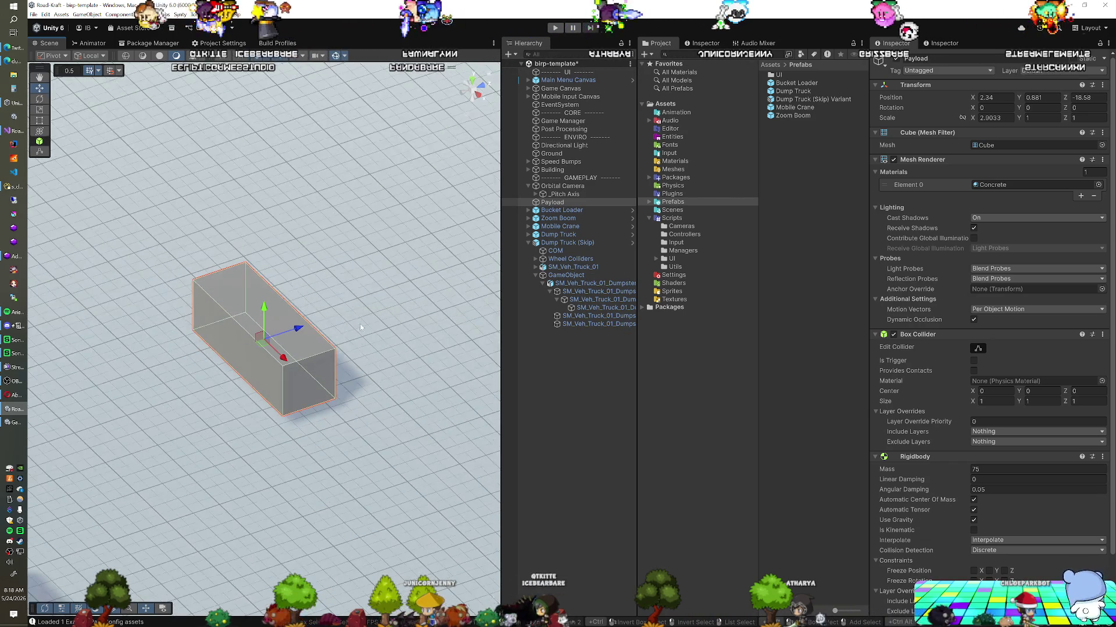
scroll(192, 298, down, 5)
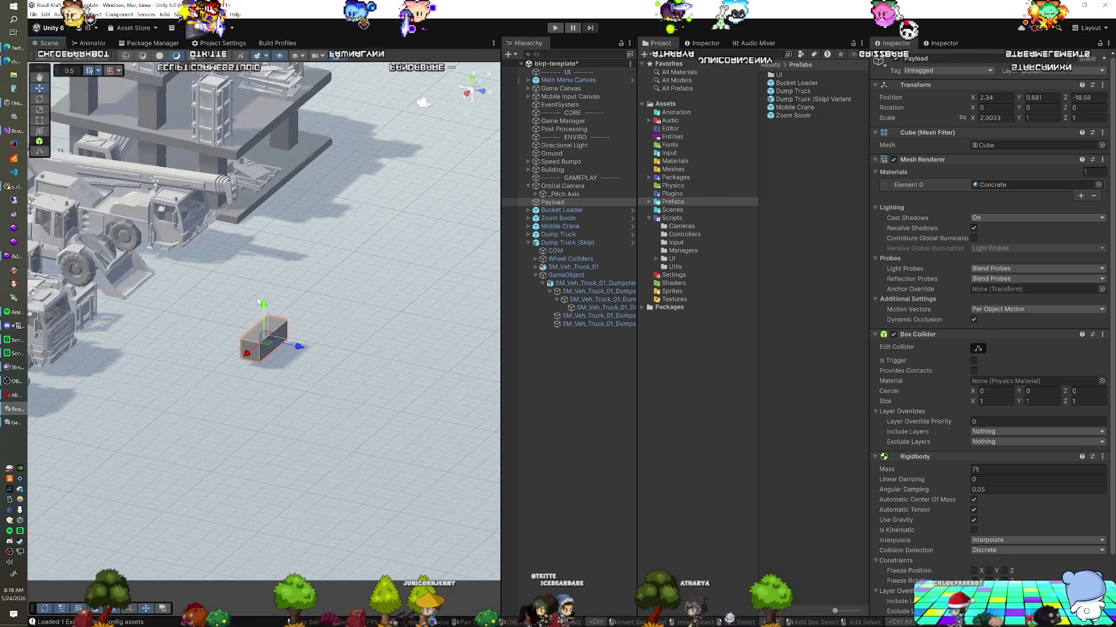
mouse_move(164, 314)
mouse_down()
mouse_move(230, 303)
mouse_move(227, 338)
mouse_up()
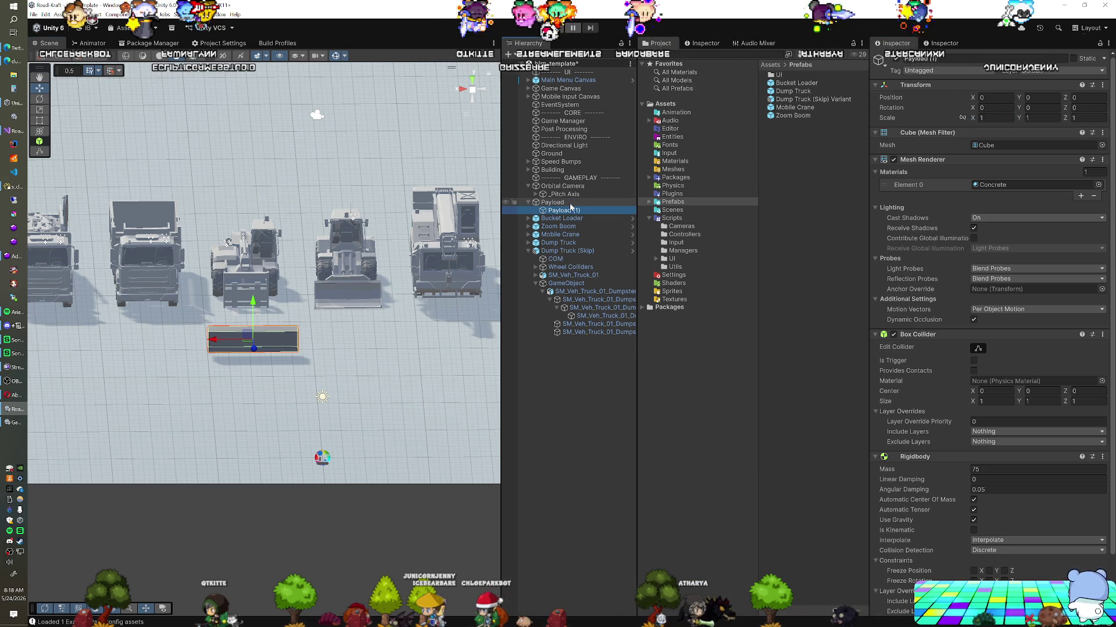
key(r)
mouse_move(235, 295)
mouse_down()
mouse_move(265, 345)
mouse_move(261, 334)
mouse_move(230, 348)
mouse_move(267, 340)
mouse_move(232, 348)
mouse_move(256, 349)
mouse_move(197, 347)
mouse_up()
Mirror the Payload (1) panel by negating its Position X to -0.363.
key(w)
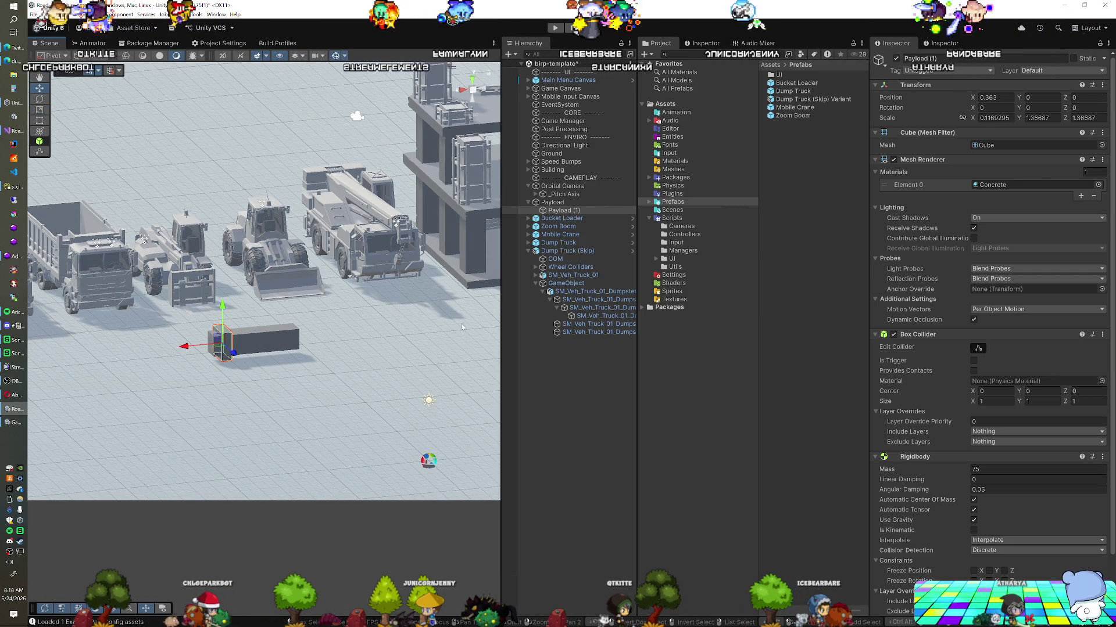
click(576, 210)
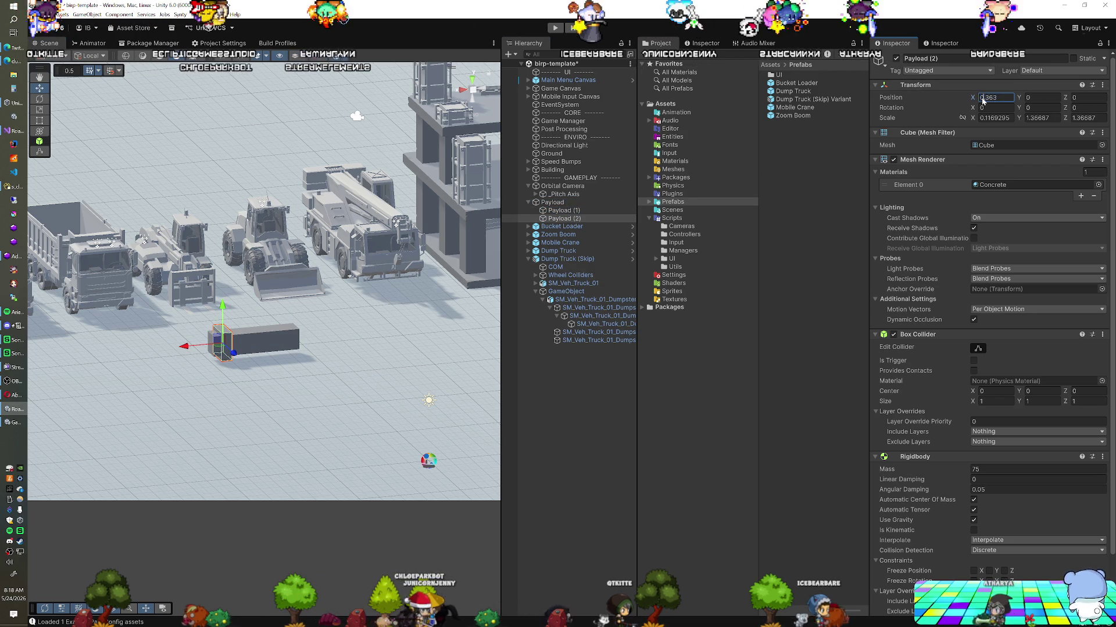
text(-)
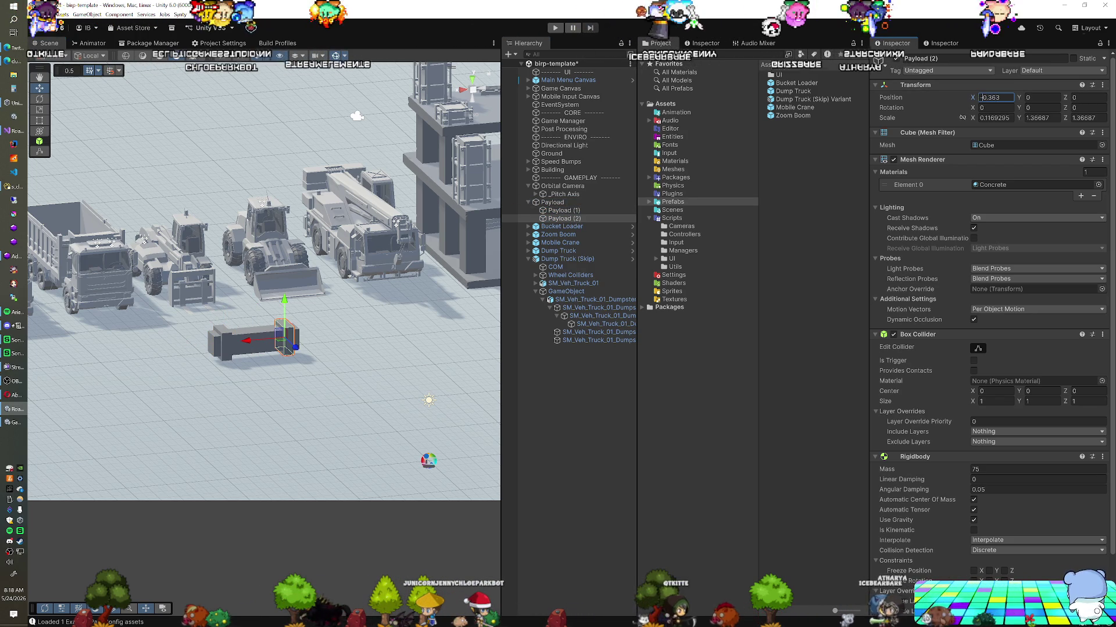
drag(299, 343, 291, 358)
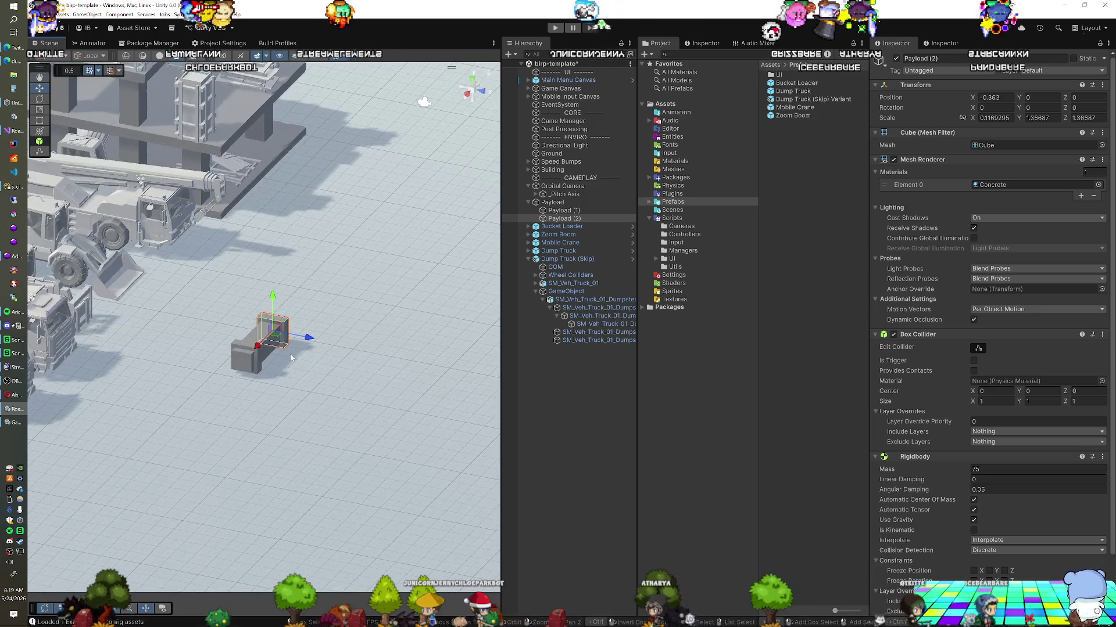
Move the Payload block near the building, rotate it -90° on Y, and save the scene.
click(572, 204)
mouse_move(265, 352)
mouse_down()
mouse_move(317, 163)
mouse_move(351, 172)
mouse_move(346, 145)
mouse_move(369, 149)
mouse_up()
key(e)
key(w)
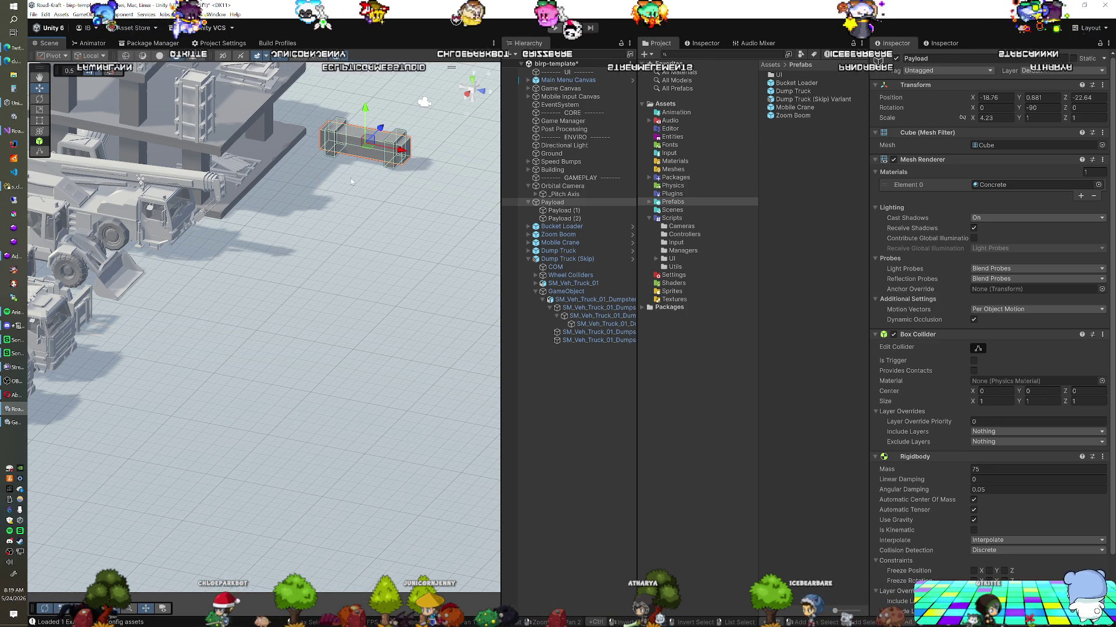
key(ctrl+s)
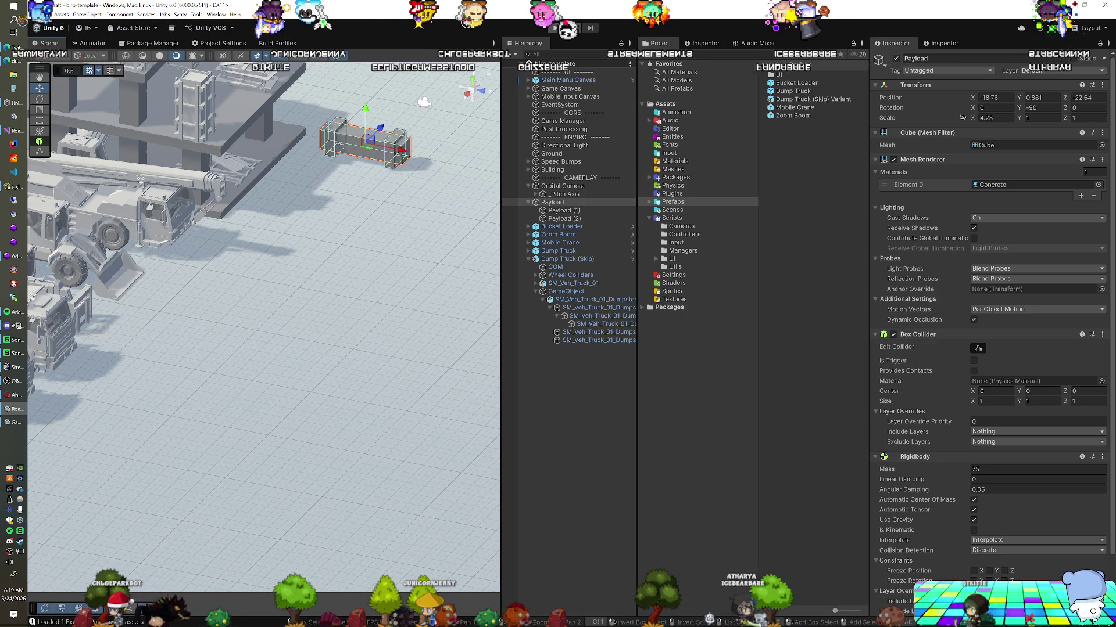
Select Payload (1) and Payload (2) together and remove their Rigidbody component.
click(561, 72)
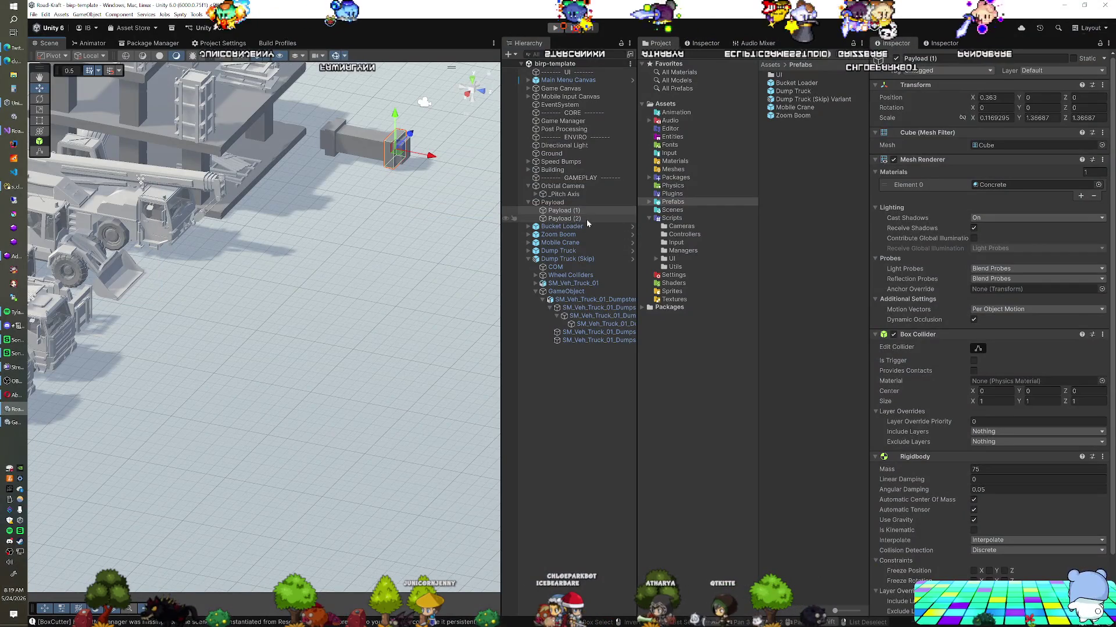
shift+click(587, 218)
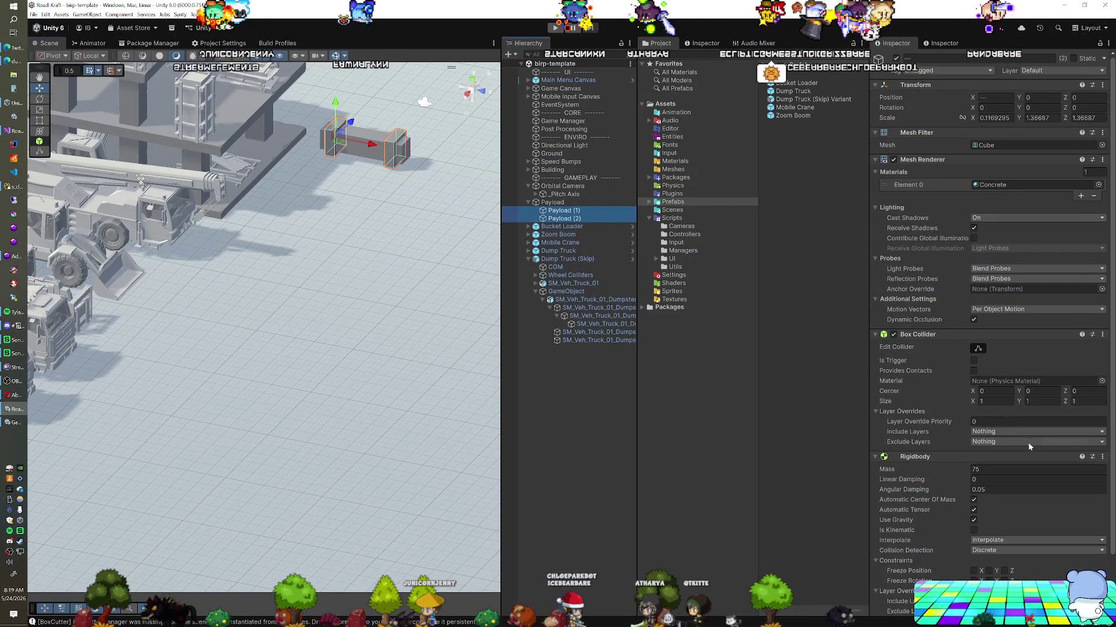
right_click(912, 456)
click(931, 488)
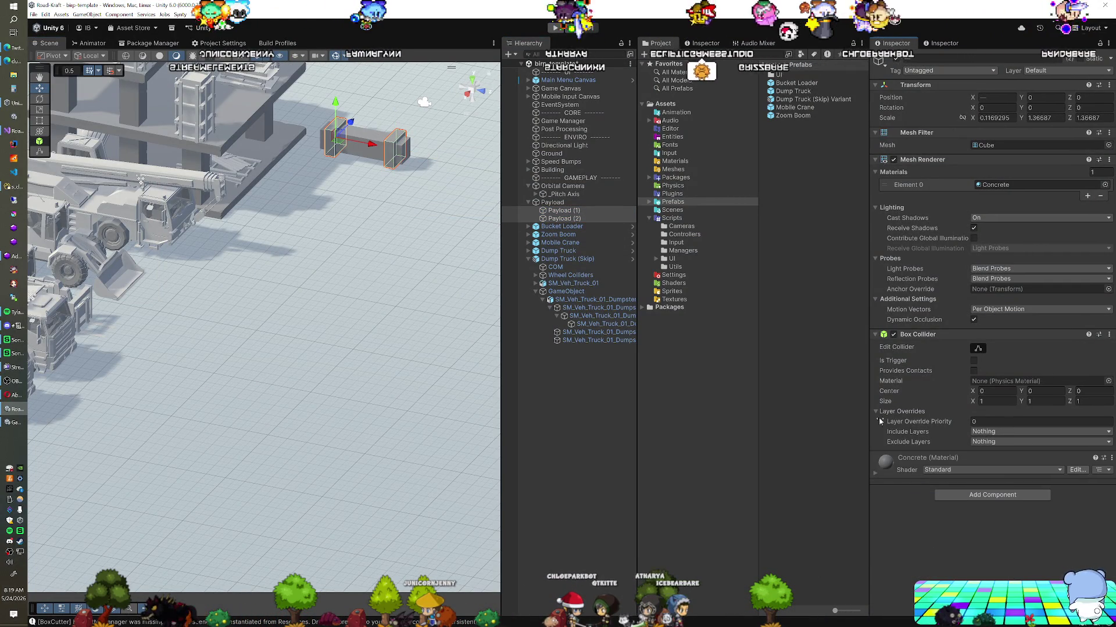
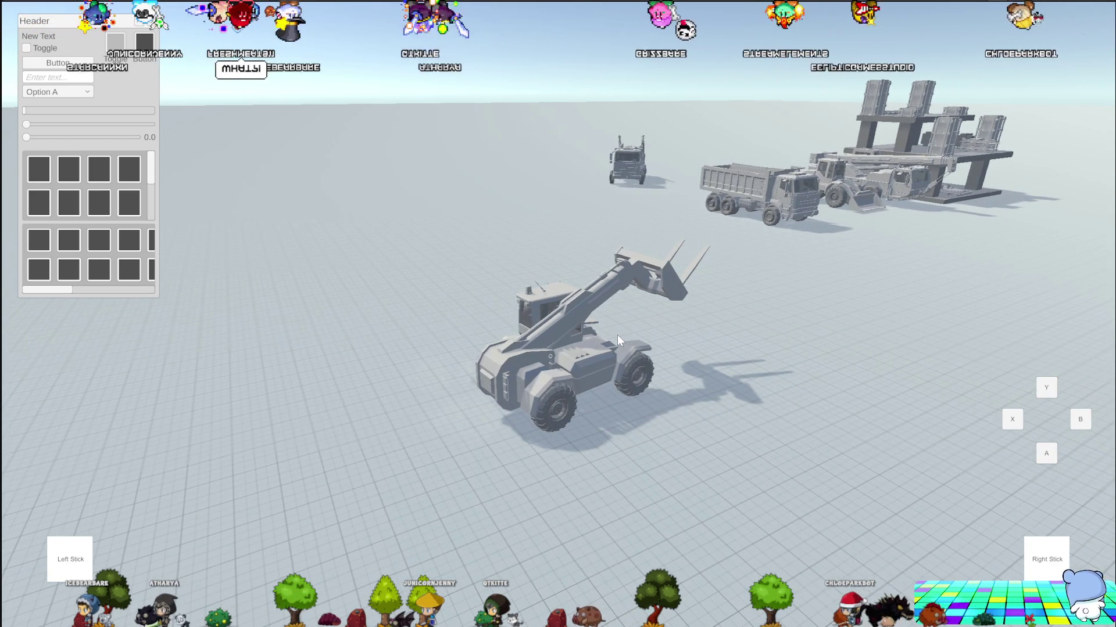
Stop the play-mode test run of the vehicle scene.
click(617, 335)
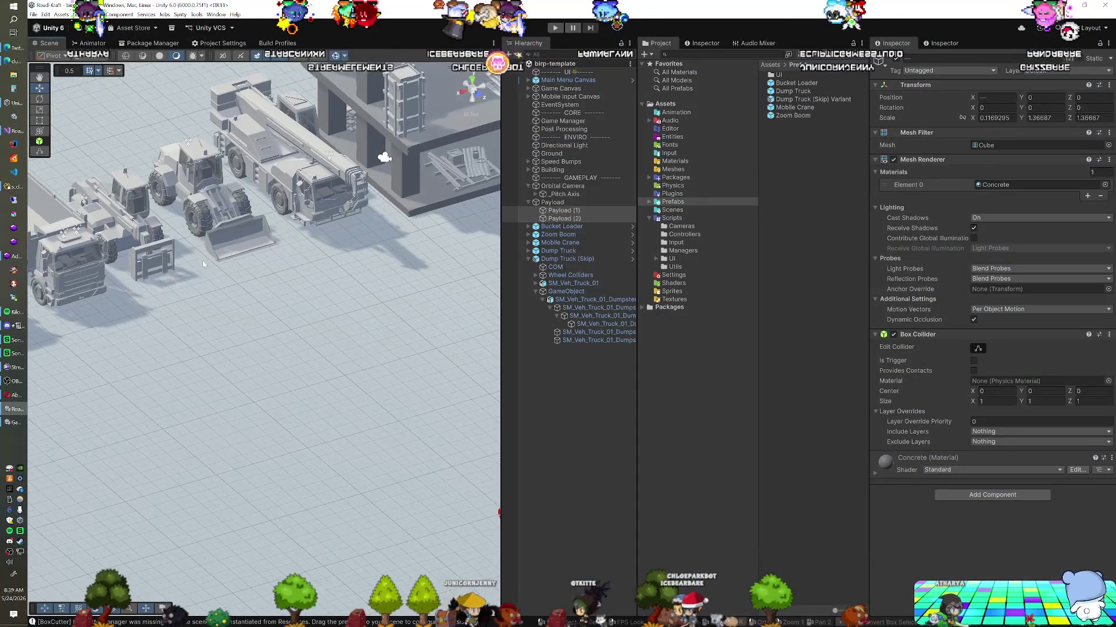
Fly the Scene view over to the parked trucks and select Dump Truck (Skip) to inspect it.
key(Up)
key(Right)
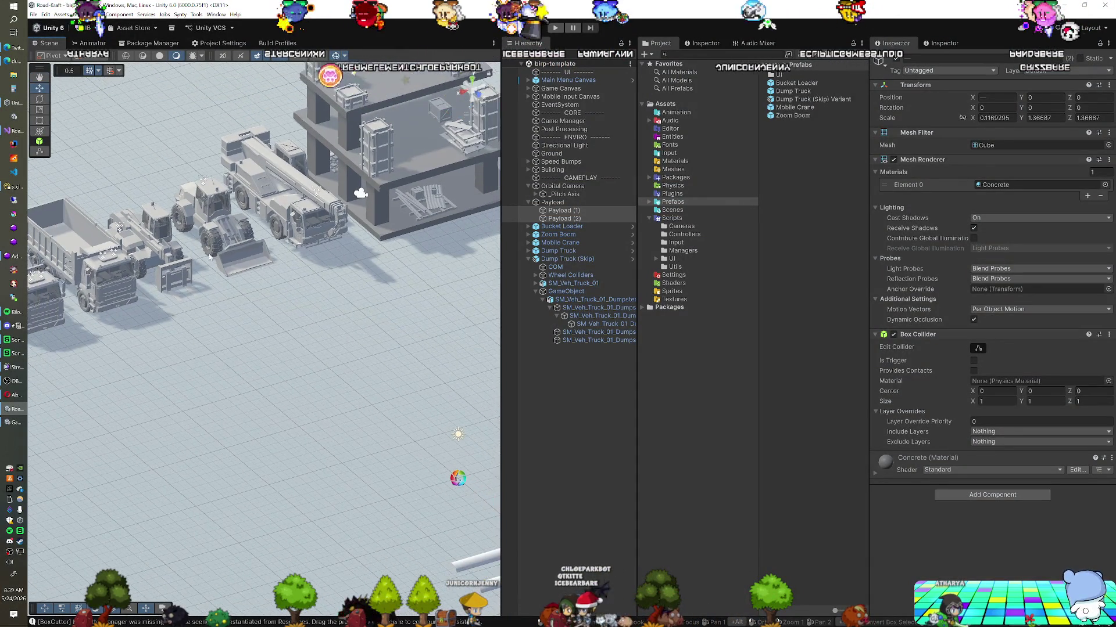
mouse_move(334, 280)
mouse_down()
mouse_move(294, 269)
mouse_move(255, 280)
mouse_up()
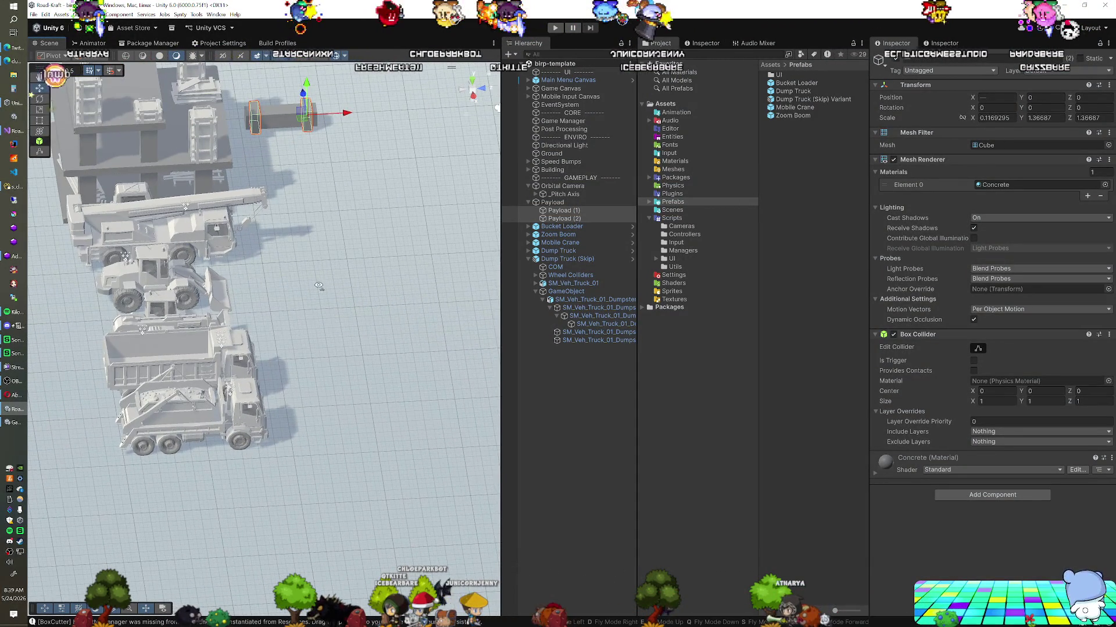
drag(324, 286, 294, 288)
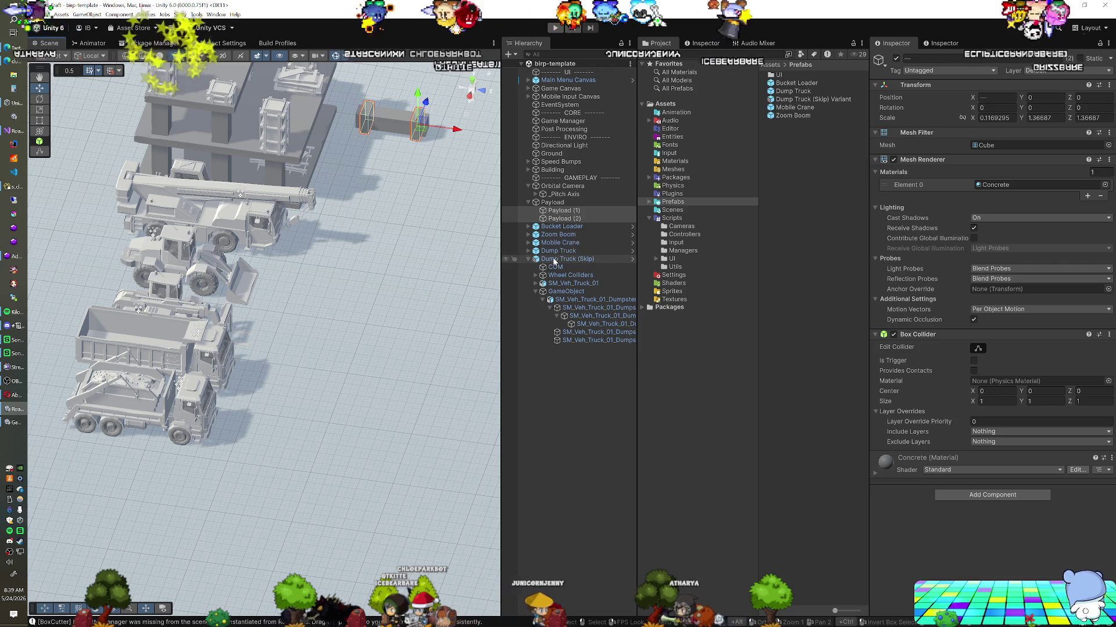
click(535, 259)
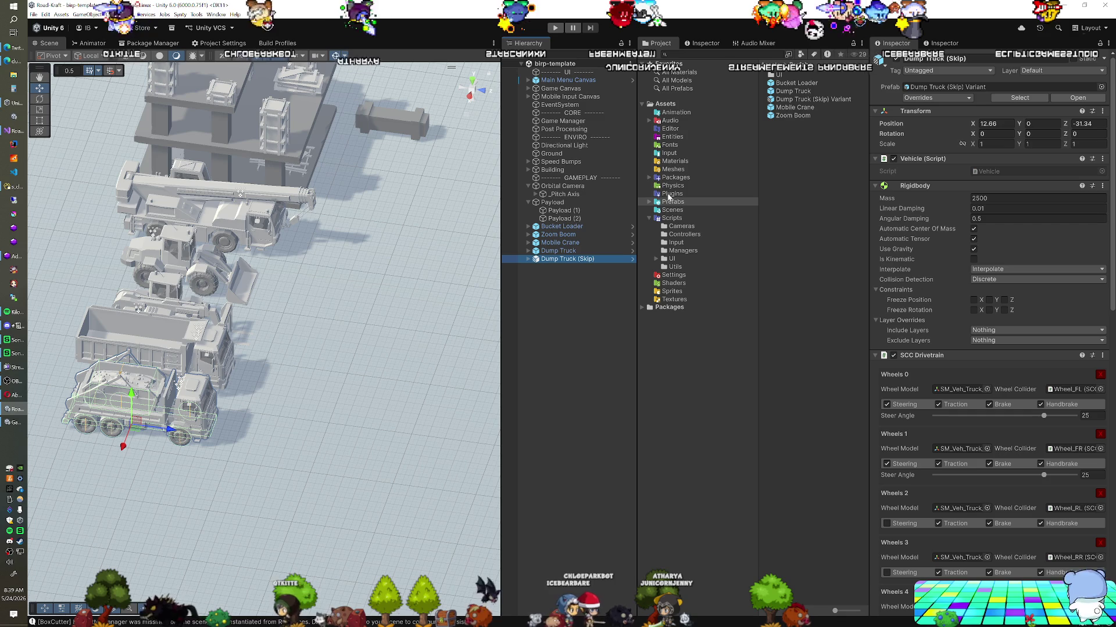
Browse Packages to the PolygonConstruction Models folder and select SM_Veh_Truck_01_DumpTray_02_Dirt_01.
click(649, 177)
scroll(709, 226, down, 3)
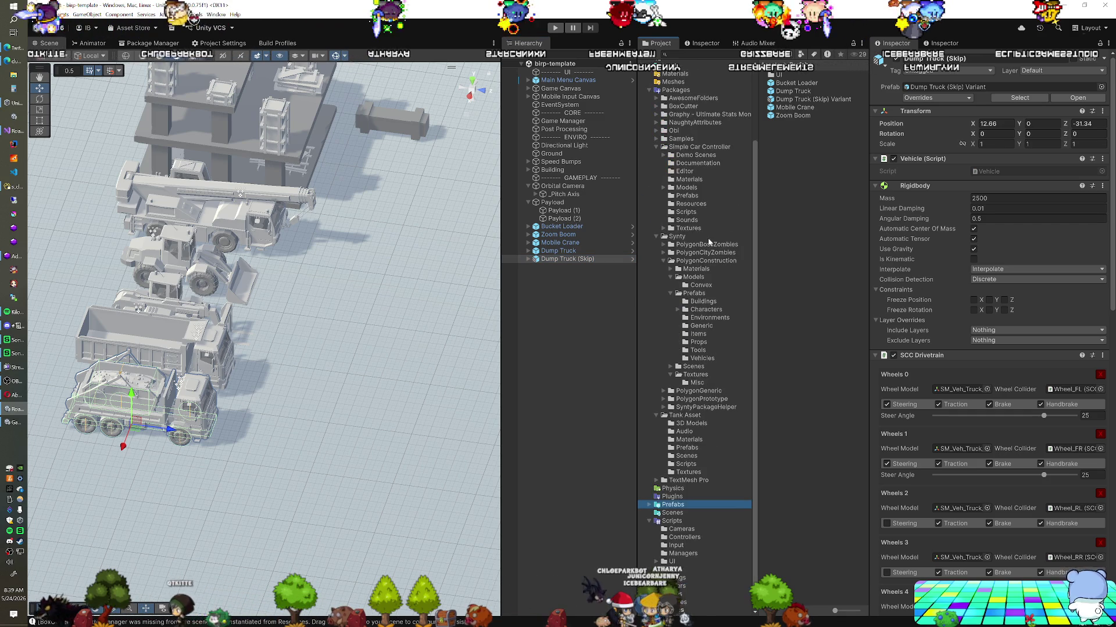
click(655, 147)
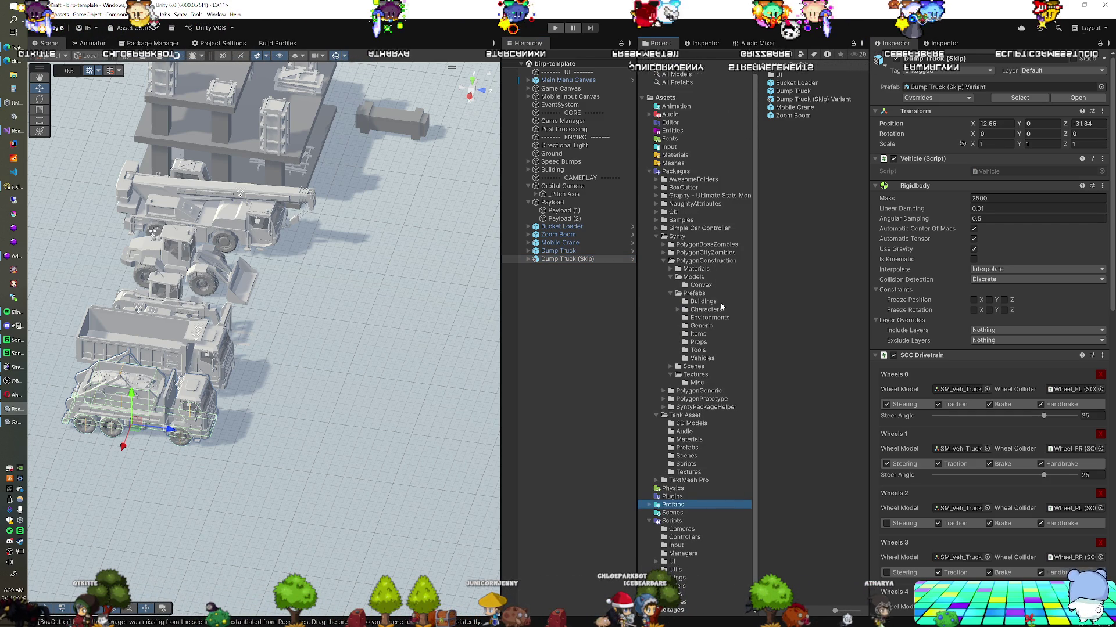
click(702, 359)
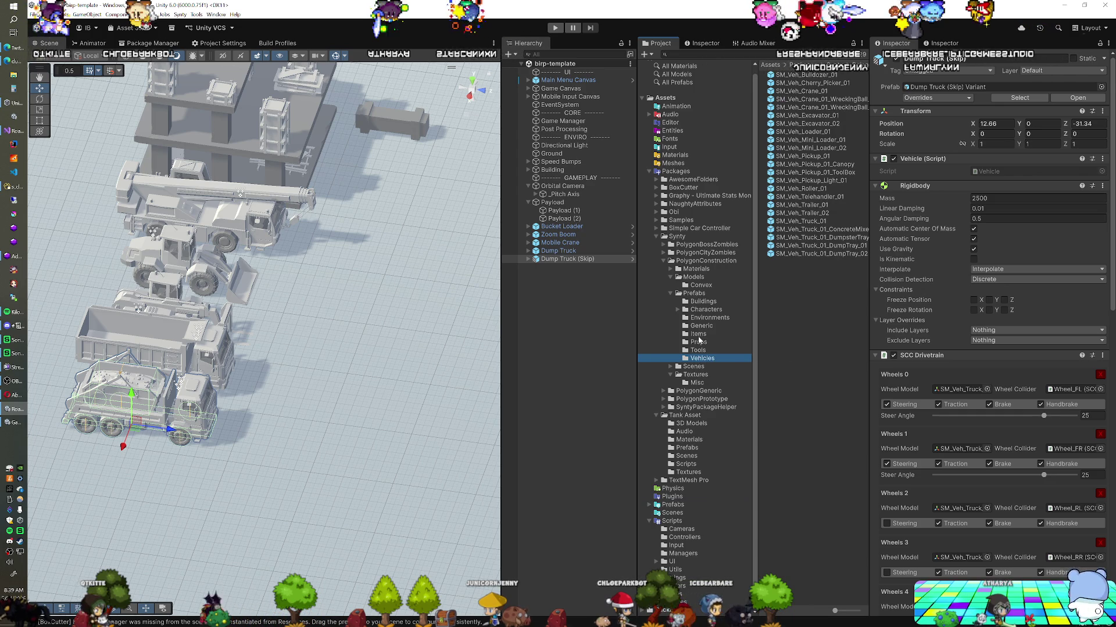
click(693, 277)
scroll(855, 218, down, 10)
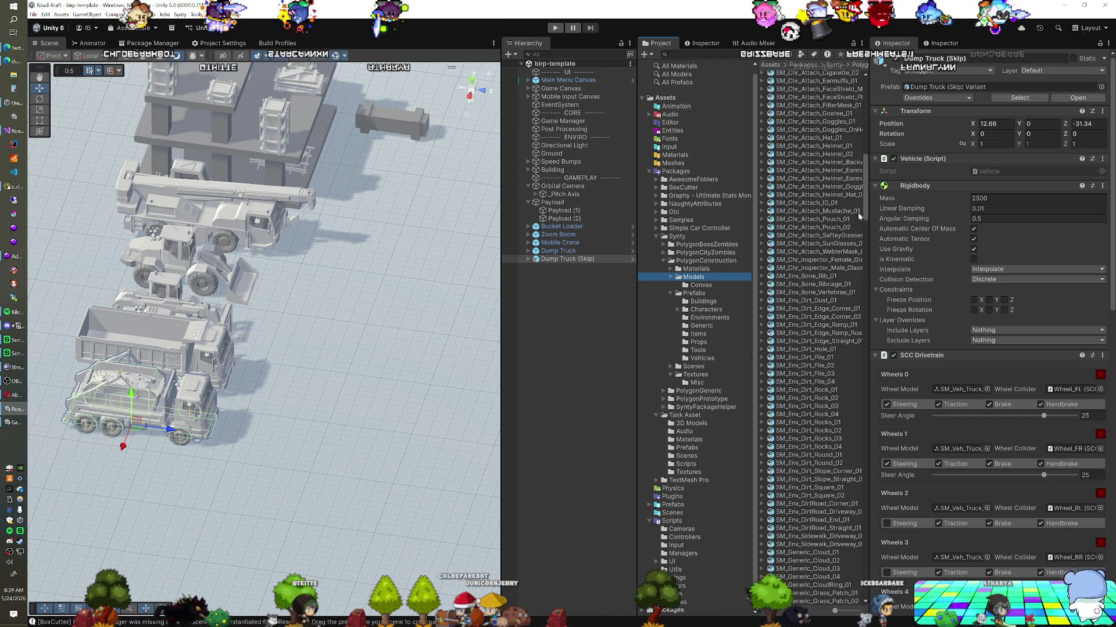
drag(863, 196, 866, 557)
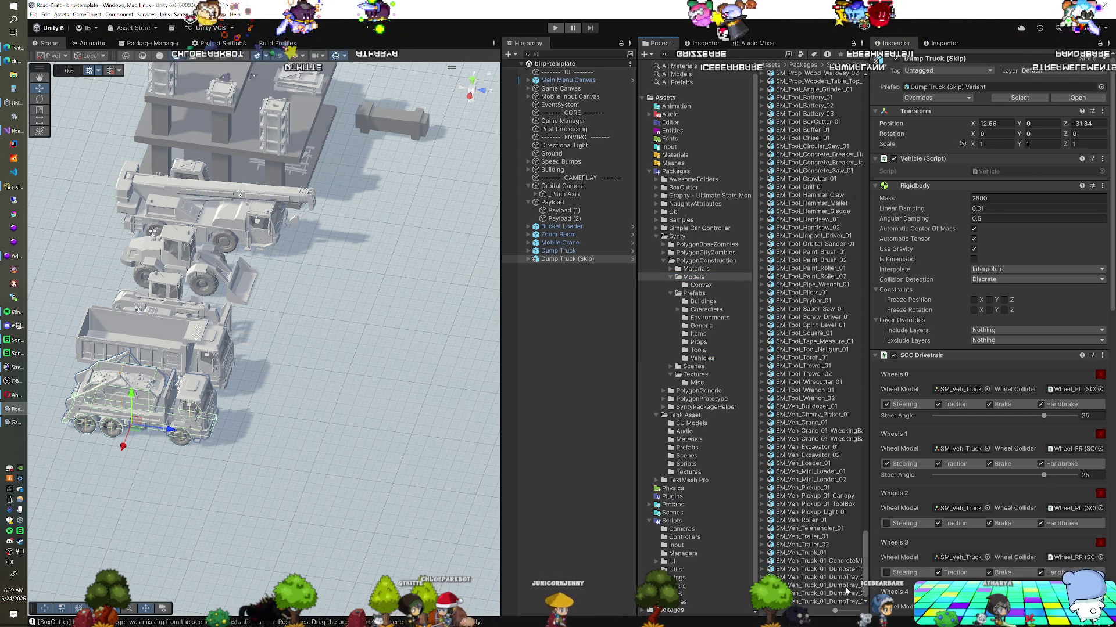
click(850, 589)
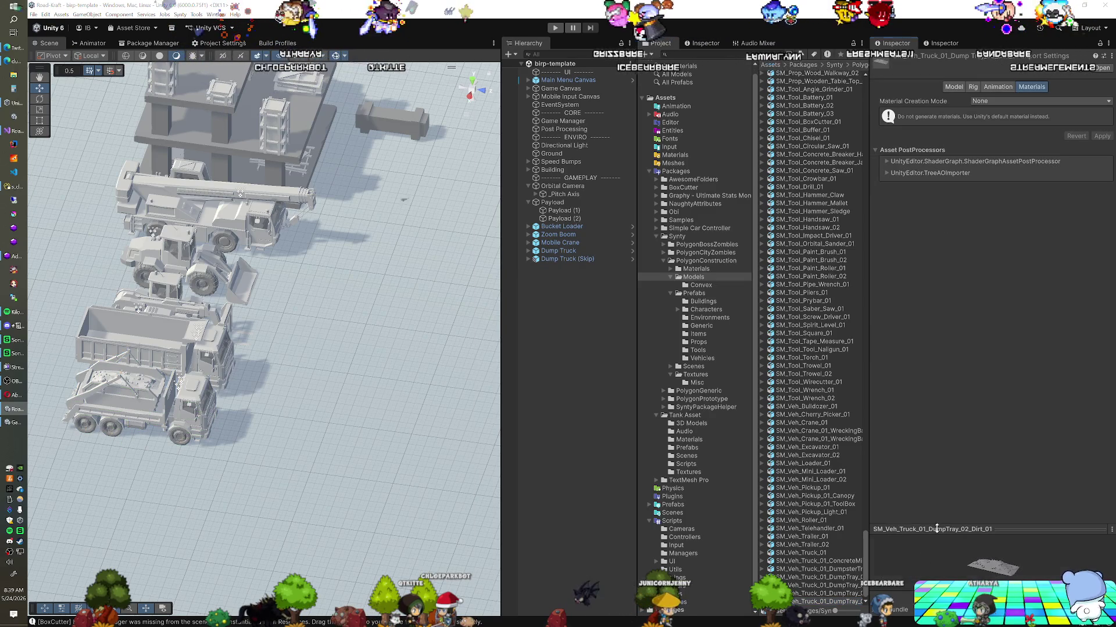
Open a floating model preview and rotate the SM_Veh_Truck_01_DumpTray models to inspect them.
click(936, 529)
click(835, 594)
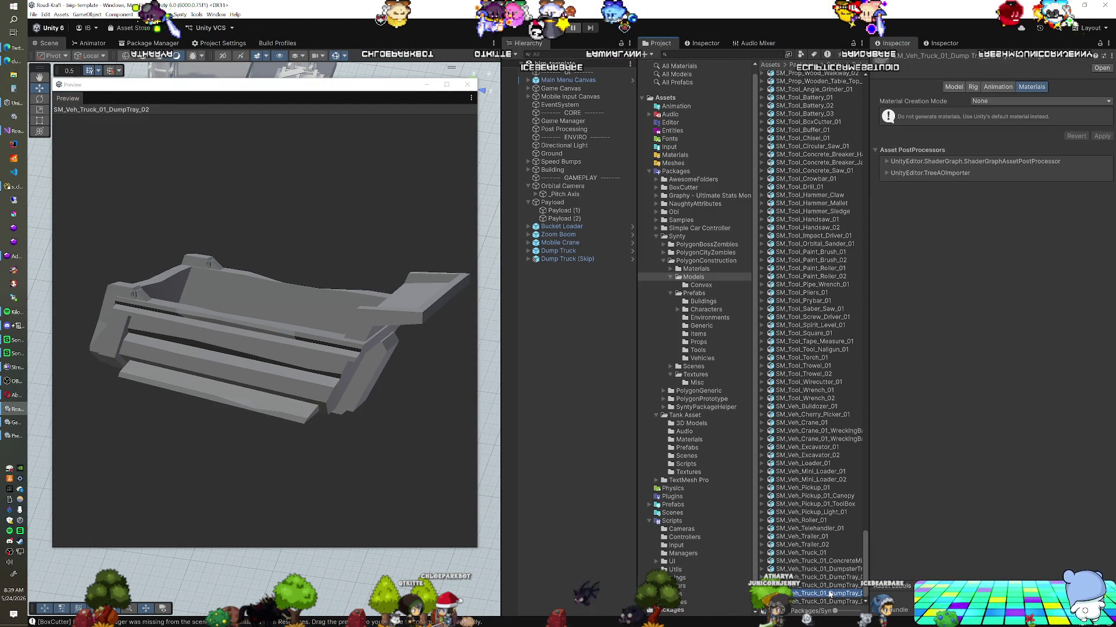
mouse_move(236, 389)
mouse_down()
mouse_move(468, 377)
mouse_move(331, 381)
mouse_move(343, 432)
mouse_up()
mouse_move(279, 407)
mouse_down()
mouse_move(201, 377)
mouse_move(351, 339)
mouse_move(144, 350)
mouse_move(116, 340)
mouse_move(507, 385)
mouse_move(326, 381)
mouse_move(182, 340)
mouse_up()
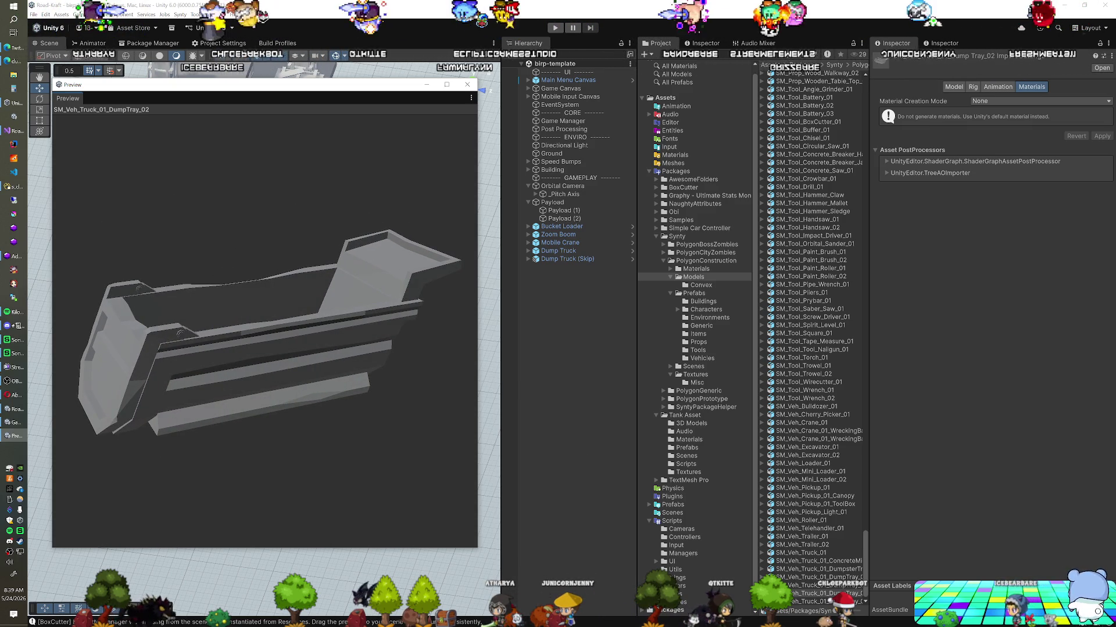
click(796, 577)
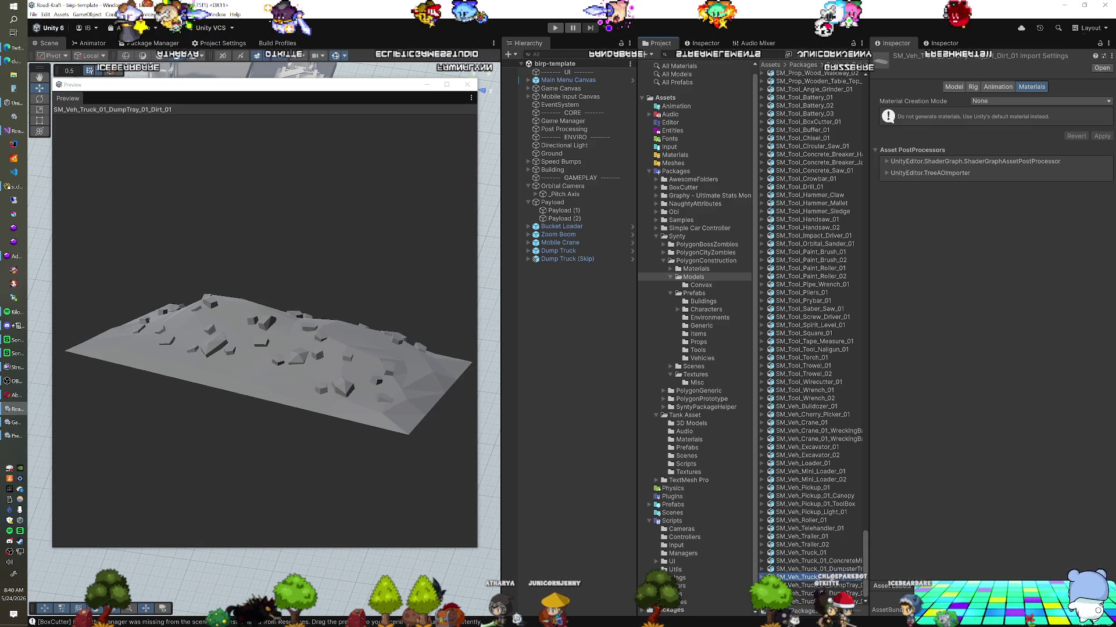
Step through the truck and trailer models, then drag SM_Veh_Roller_01 into the scene.
key(Up)
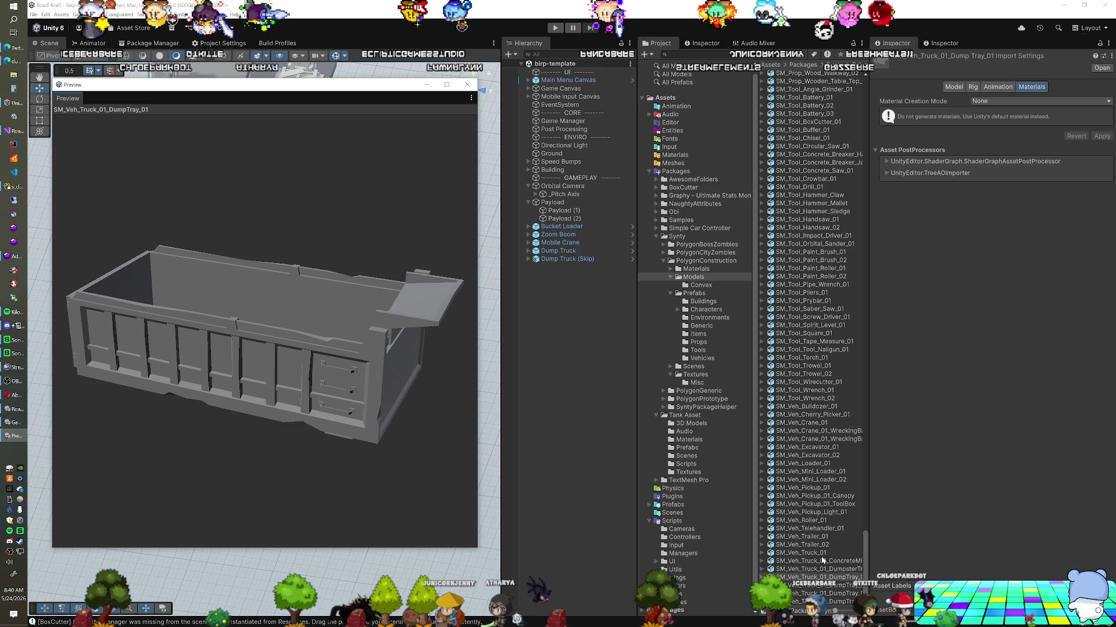
key(Up)
key(Up)
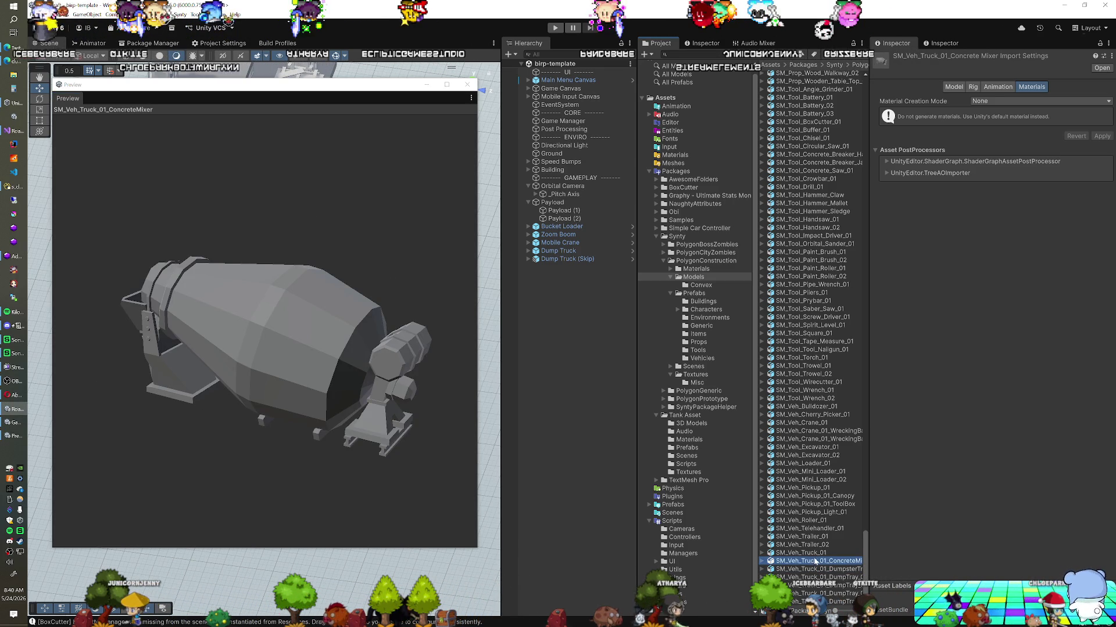
key(Up)
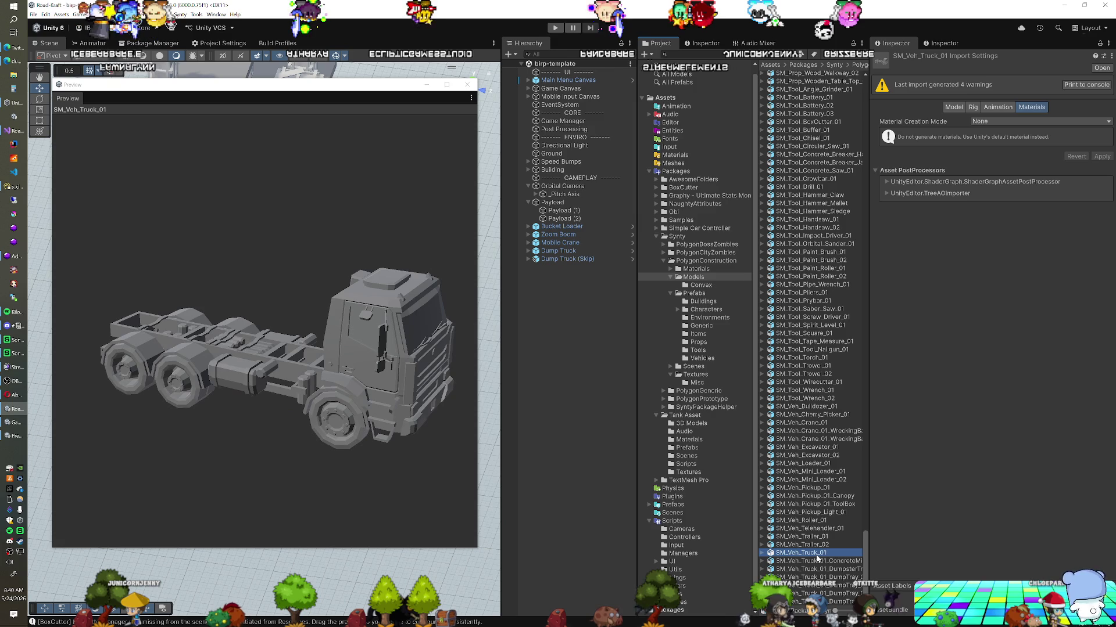
click(818, 547)
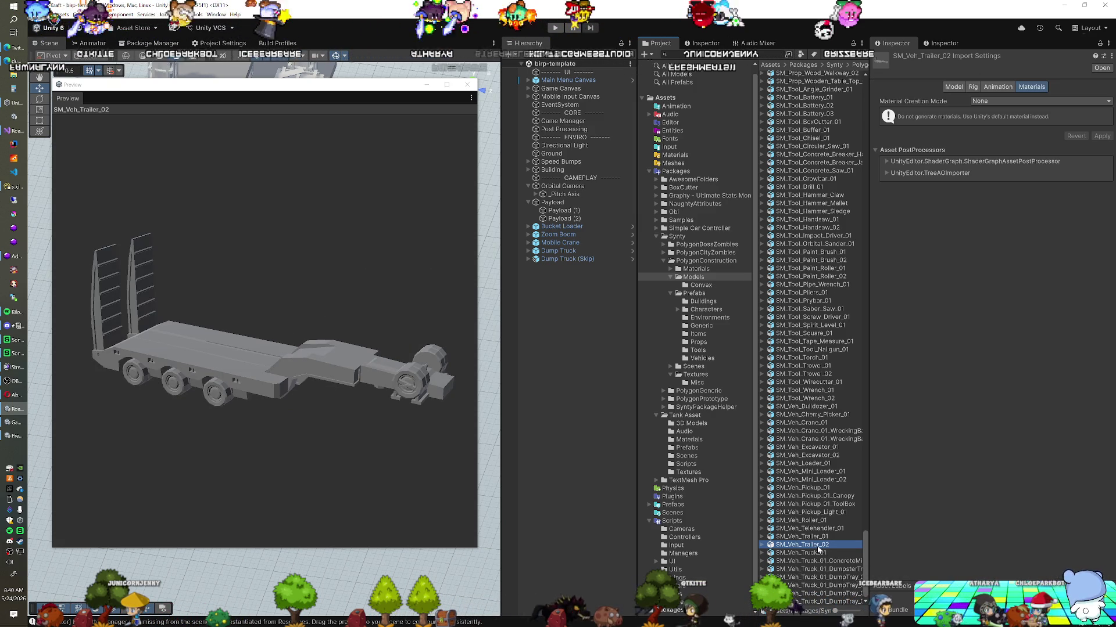
click(817, 538)
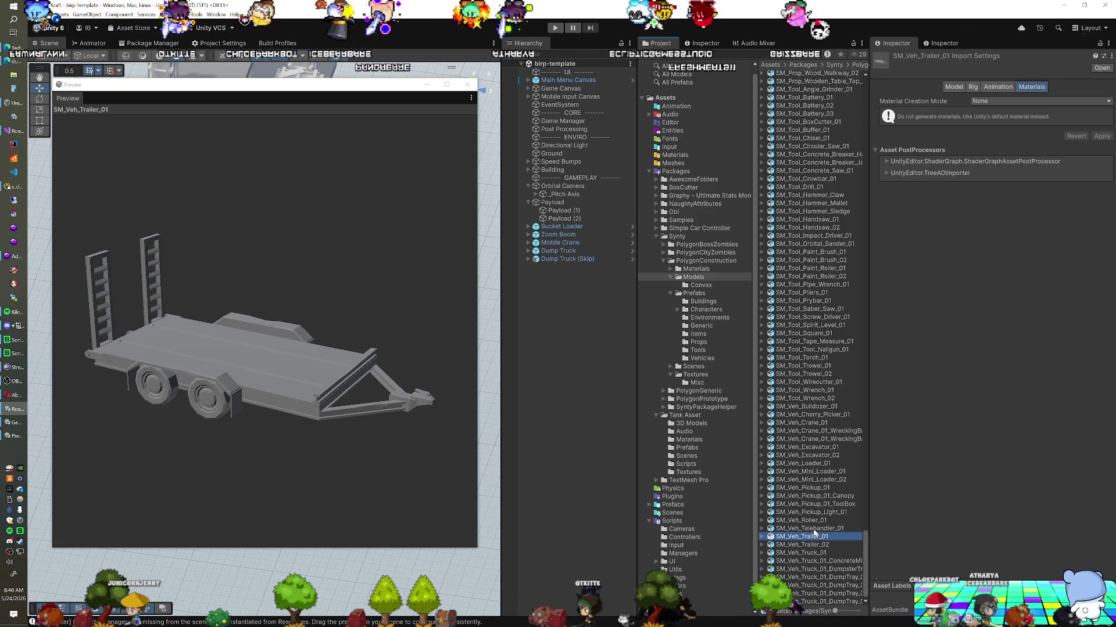
click(815, 530)
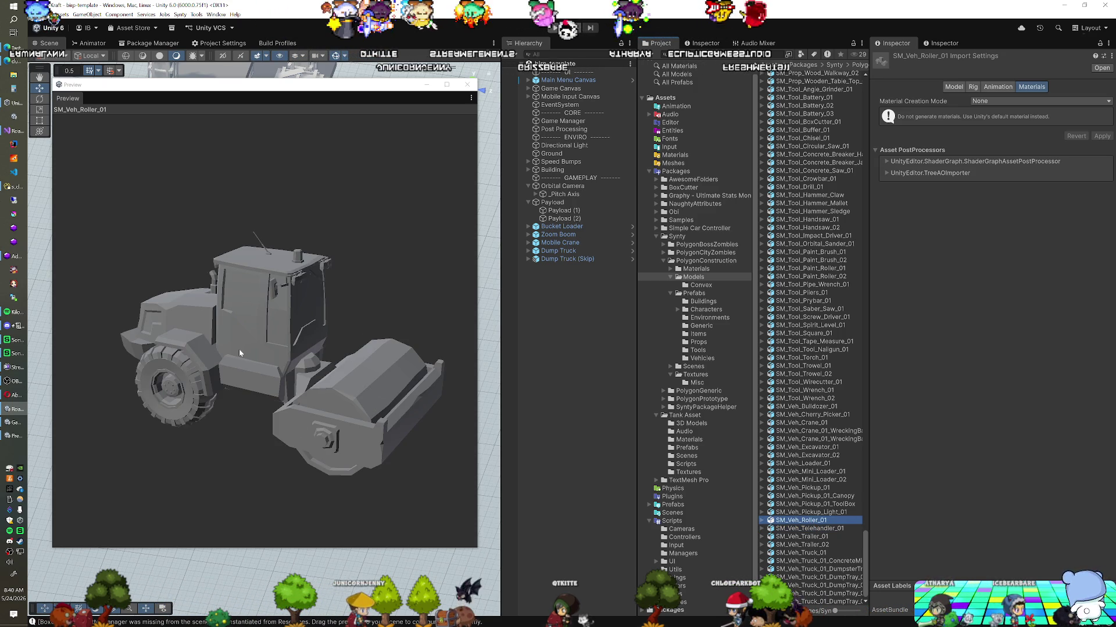
drag(699, 463, 598, 366)
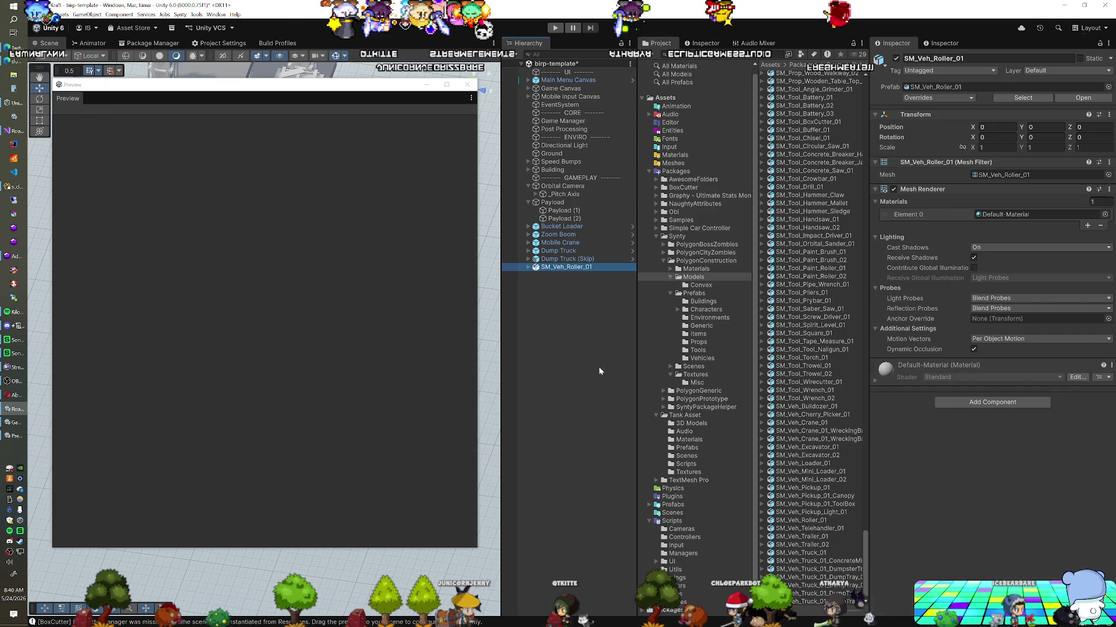
Preview the pickup, telehandler, roller and loader models, then add SM_Veh_Mini_Loader_01 to the scene.
click(820, 512)
click(813, 529)
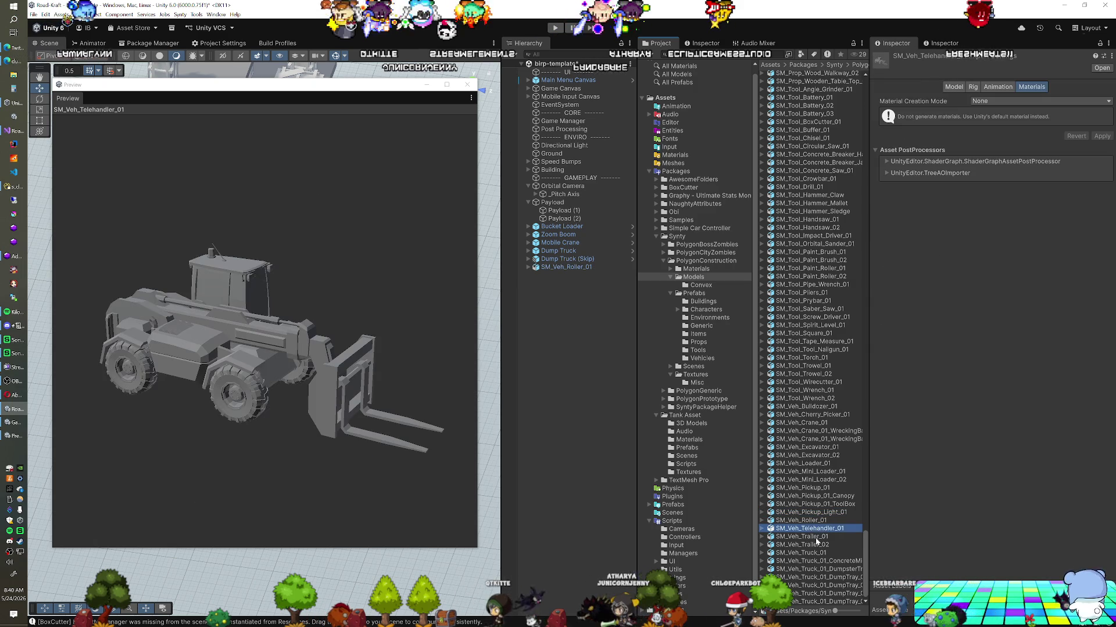
click(816, 538)
click(812, 513)
click(812, 520)
click(815, 505)
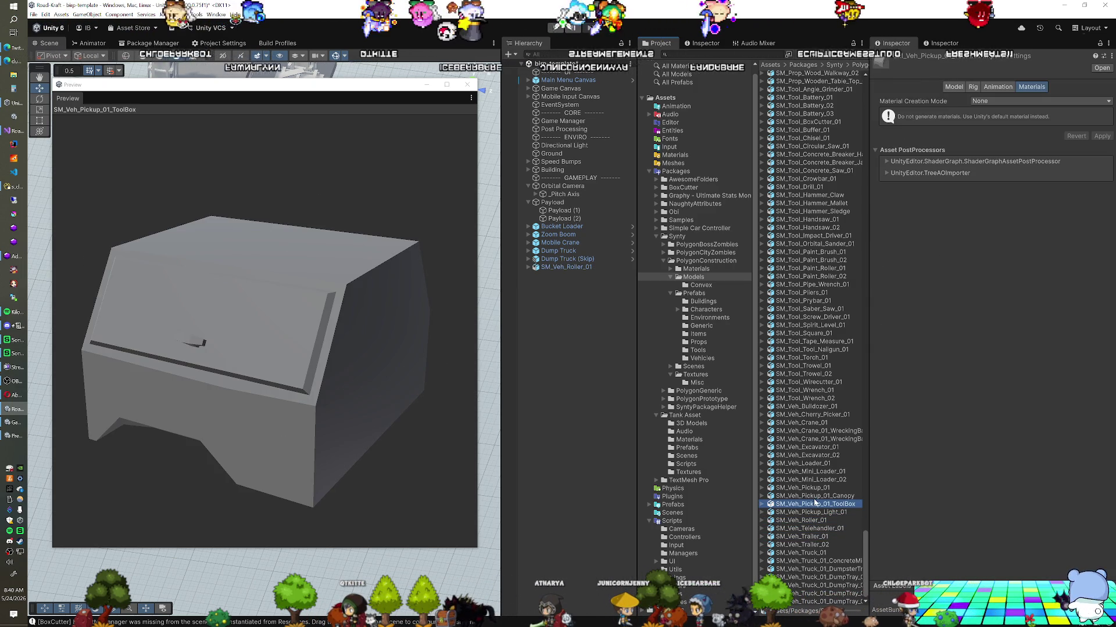
click(815, 497)
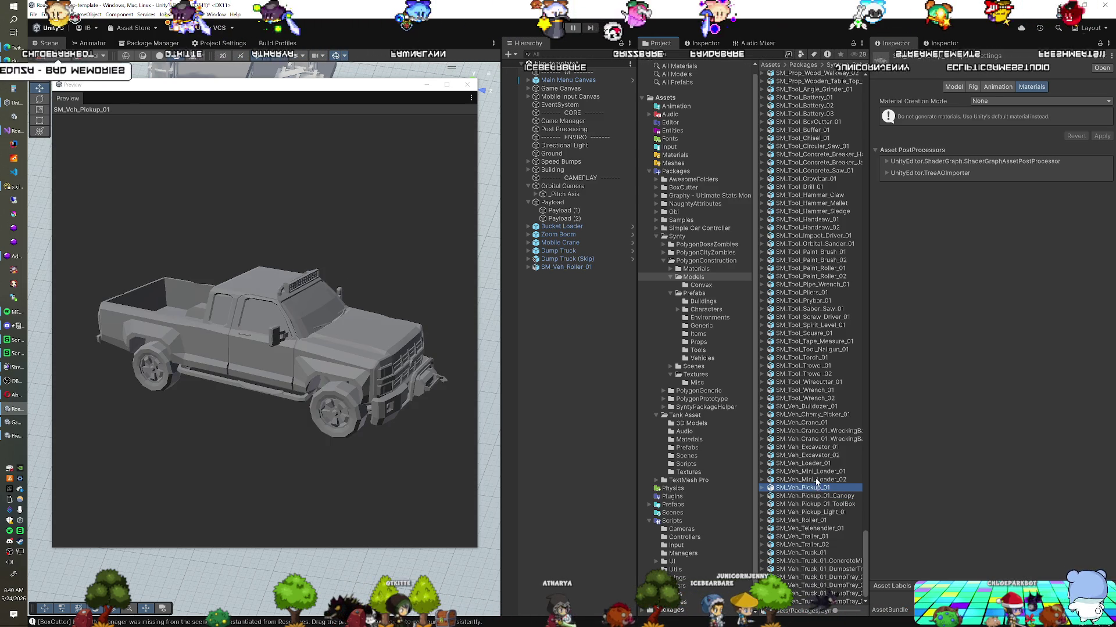
click(816, 480)
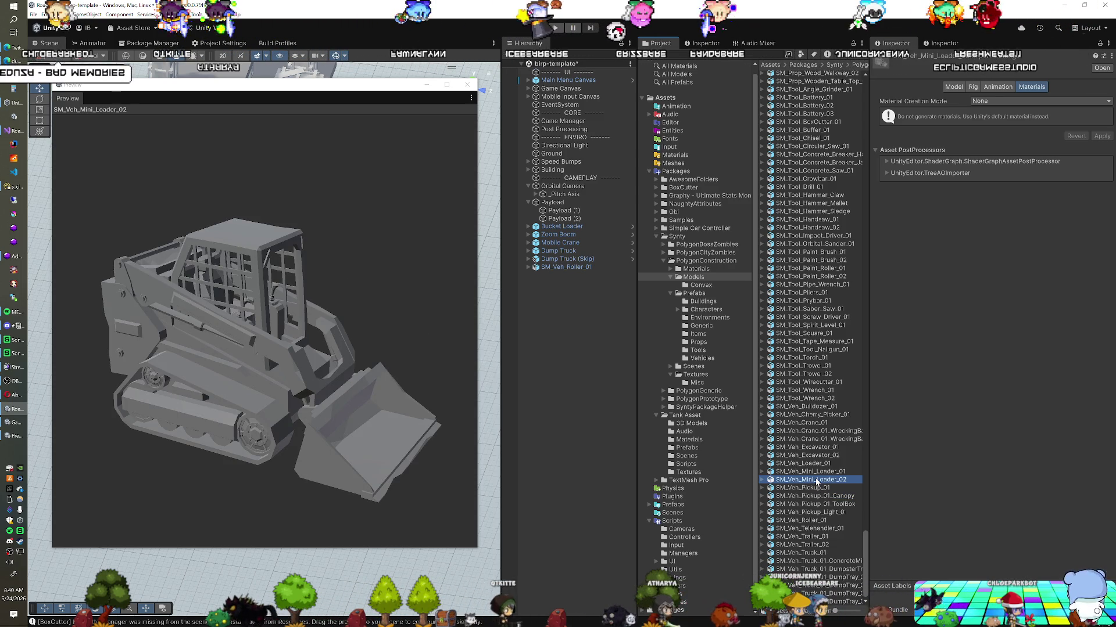
click(818, 473)
drag(819, 472, 612, 359)
Preview the SM_Veh_Loader_01, excavator and crane wrecking ball models.
click(827, 465)
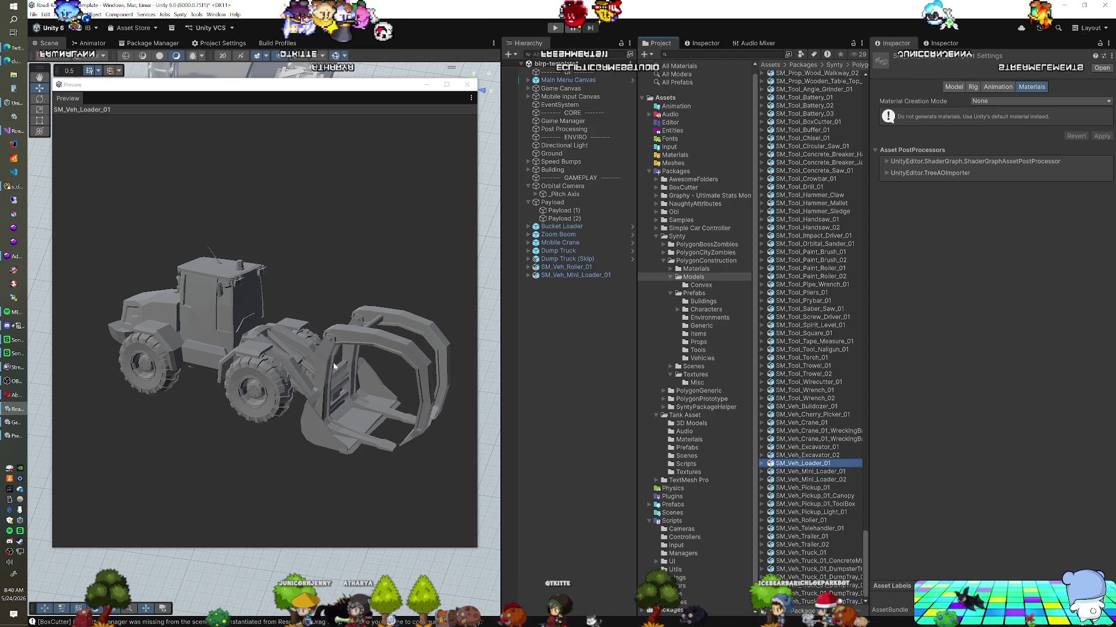
click(806, 456)
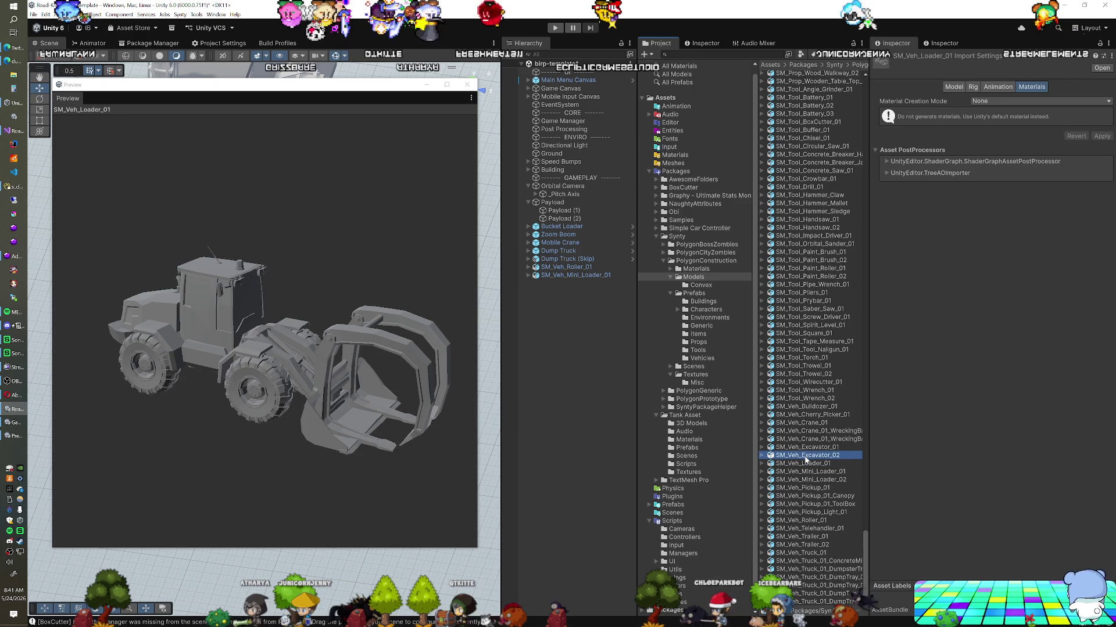
click(805, 447)
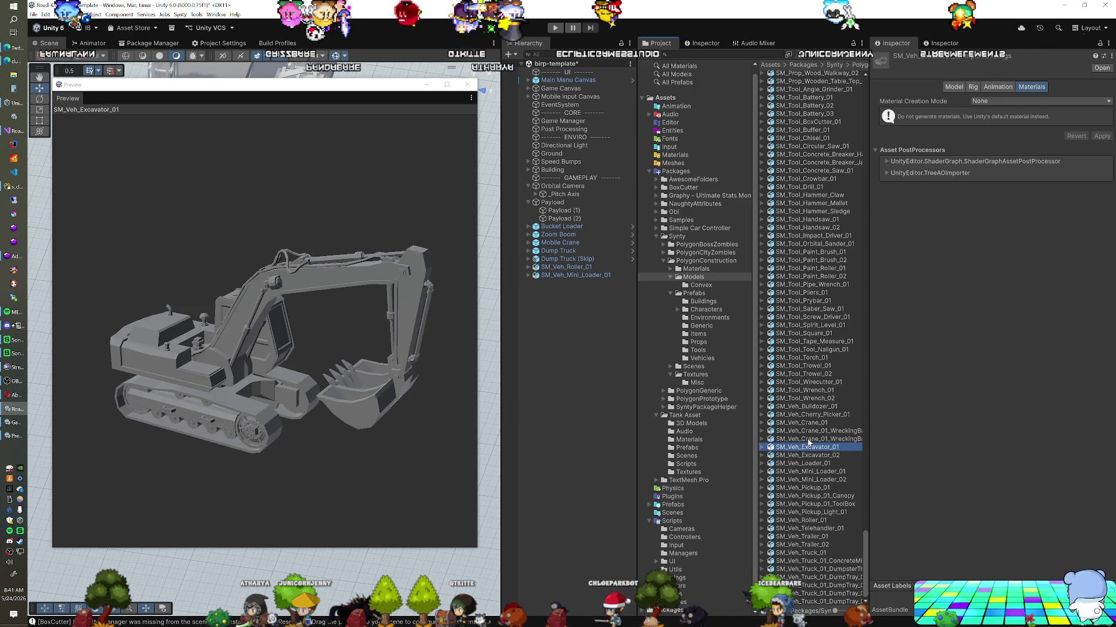
click(808, 440)
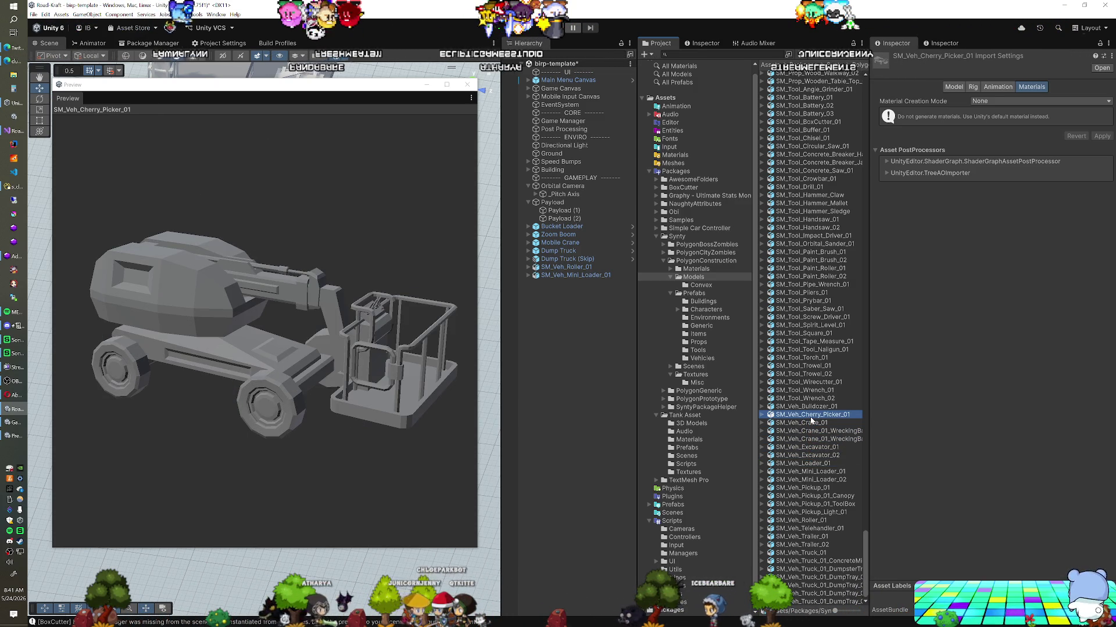
Drag SM_Veh_Cherry_Picker_01 into the scene, then preview the bulldozer and wrench models.
click(812, 406)
mouse_move(812, 415)
mouse_down()
mouse_move(581, 244)
mouse_move(552, 307)
mouse_move(578, 308)
mouse_up()
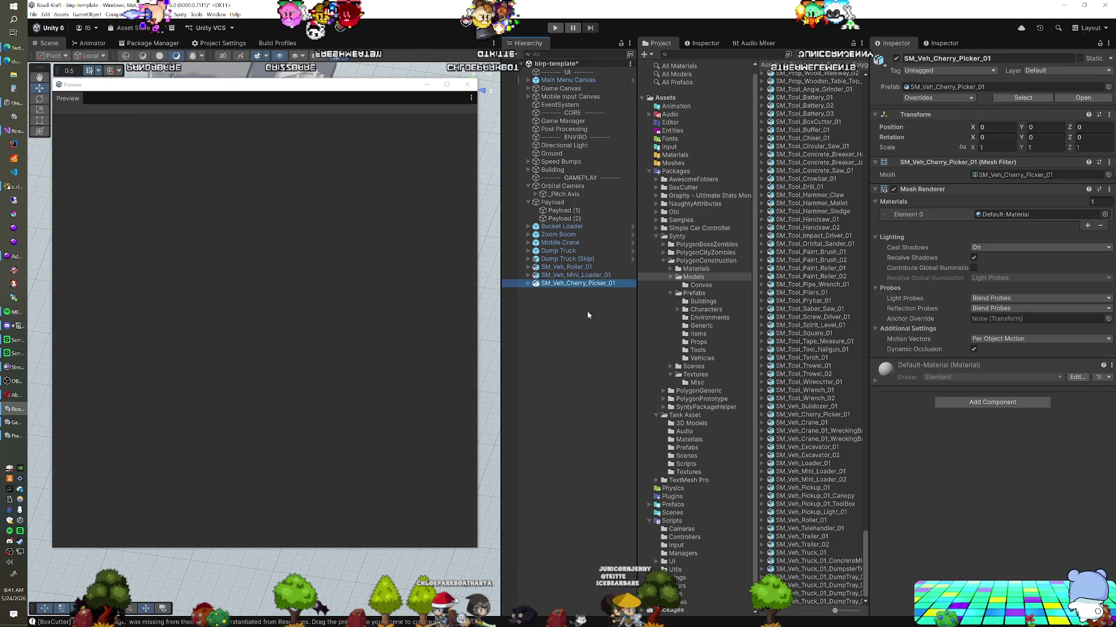
click(798, 413)
click(798, 408)
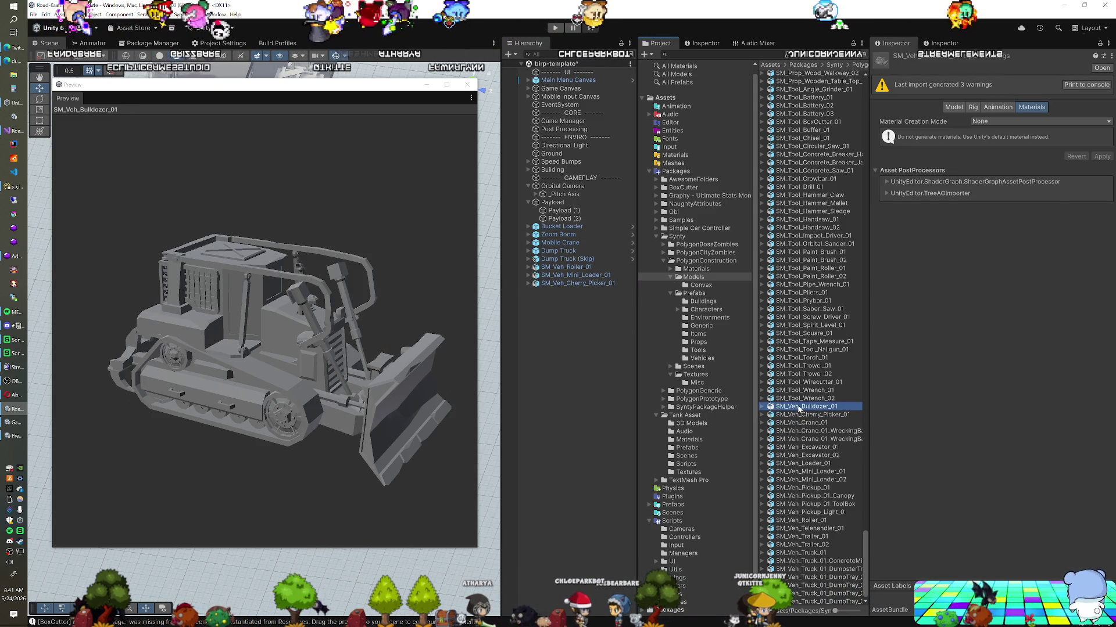
click(800, 400)
click(800, 407)
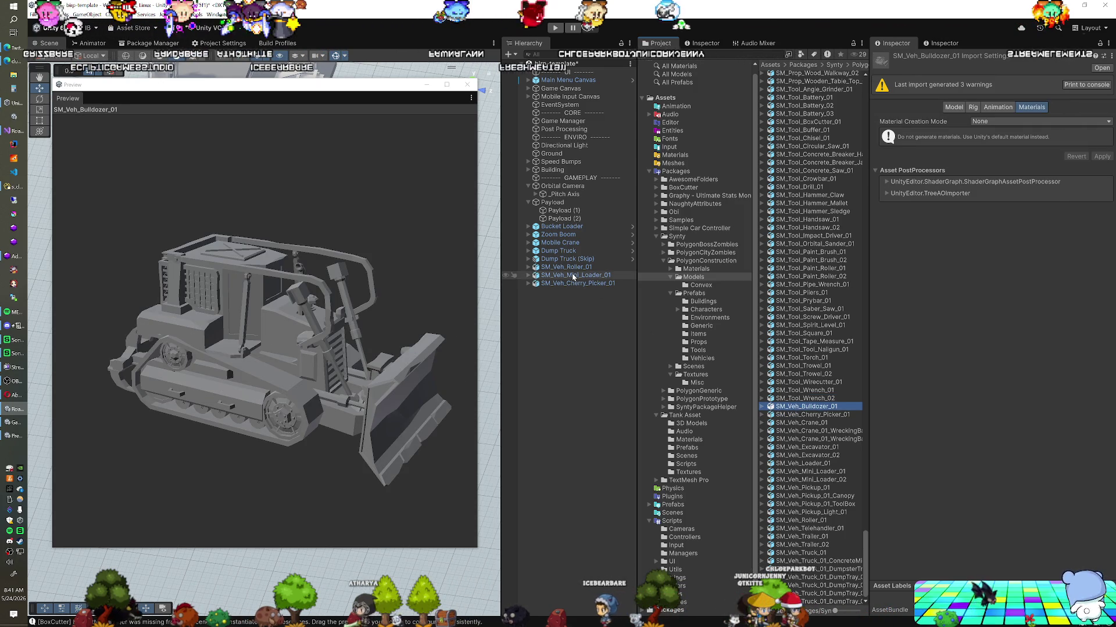
Close the floating model preview and select the roller vehicle in the scene.
click(567, 275)
click(566, 283)
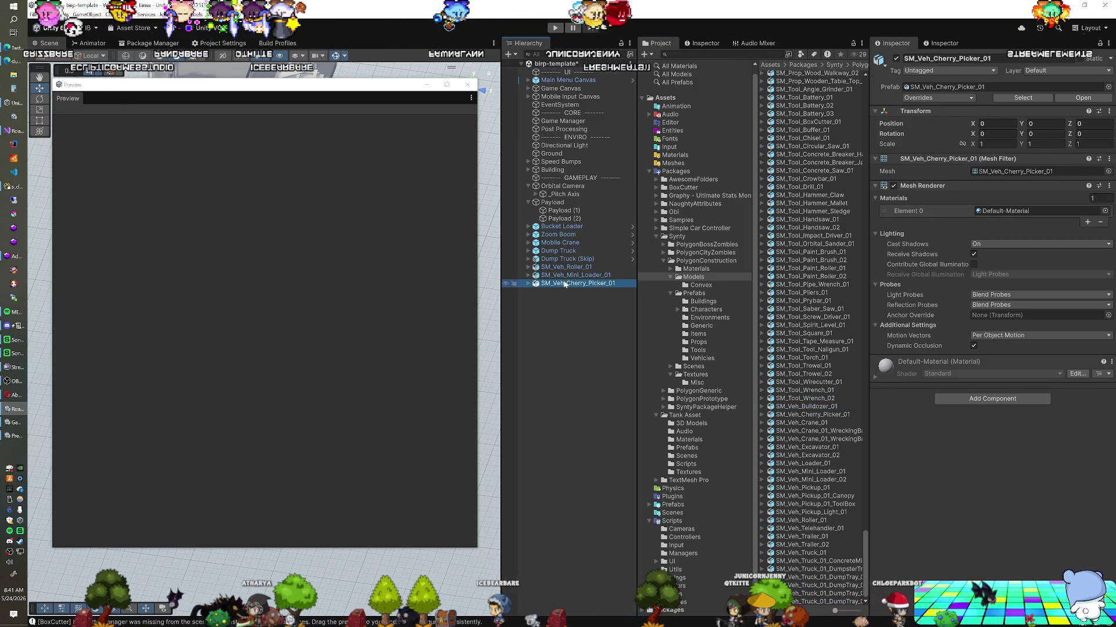
click(467, 84)
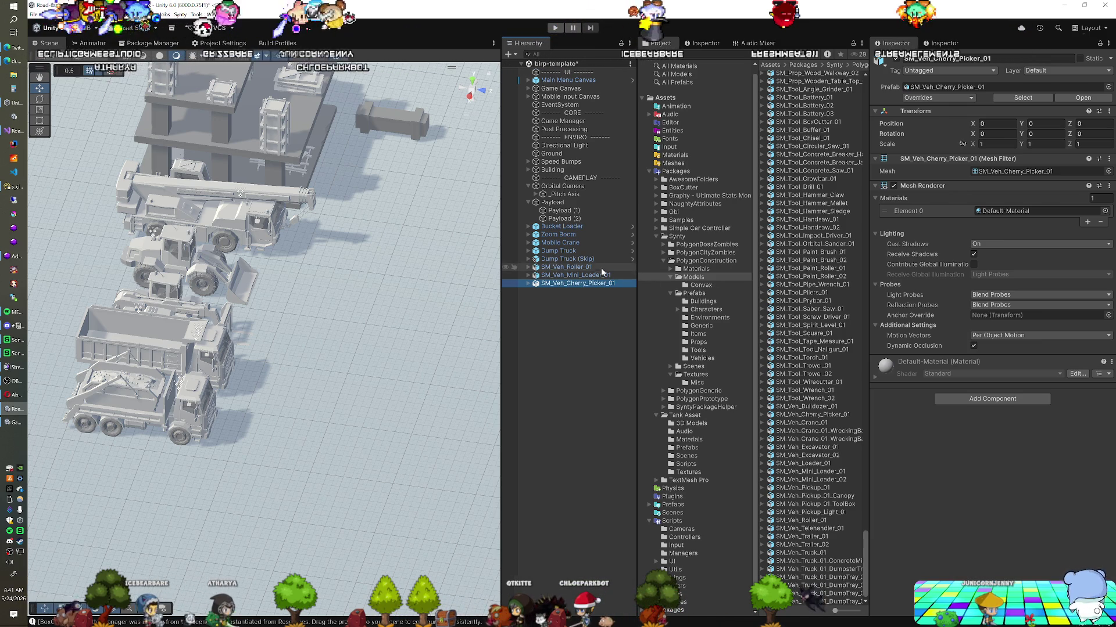
click(572, 267)
Frame SM_Veh_Roller_01 with F and fly the camera around it for a close-up view.
key(f)
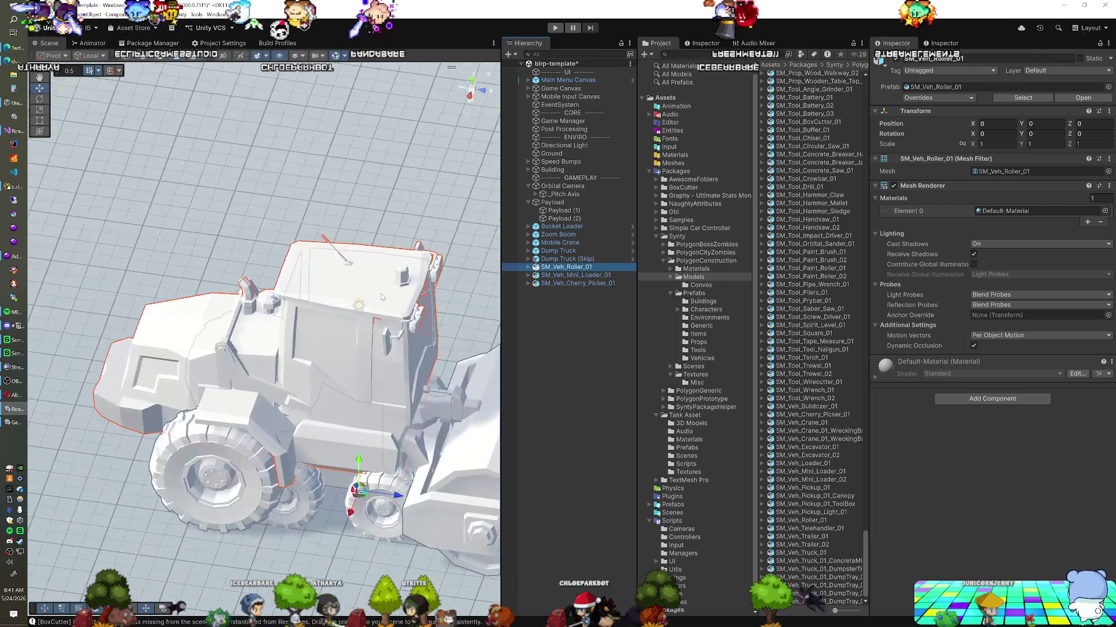
key(s)
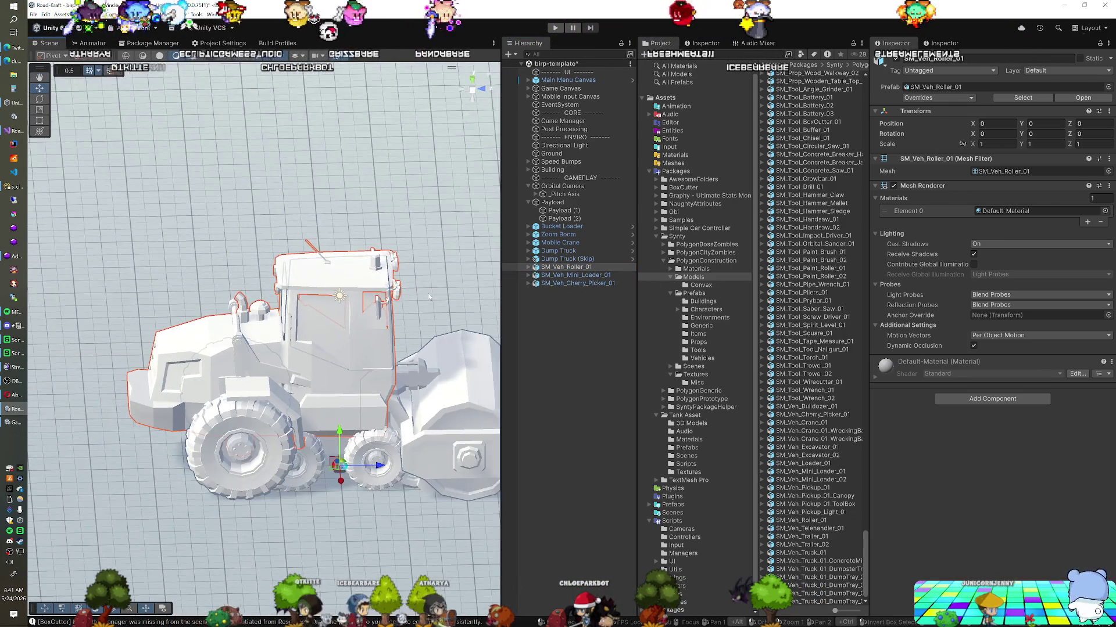
key(w)
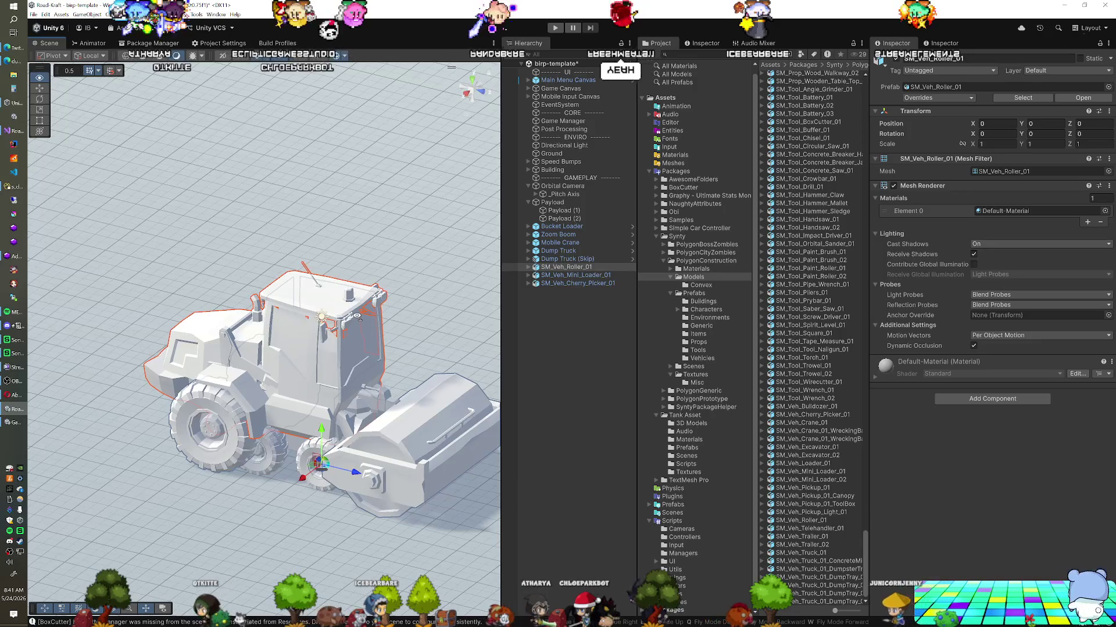
key(w)
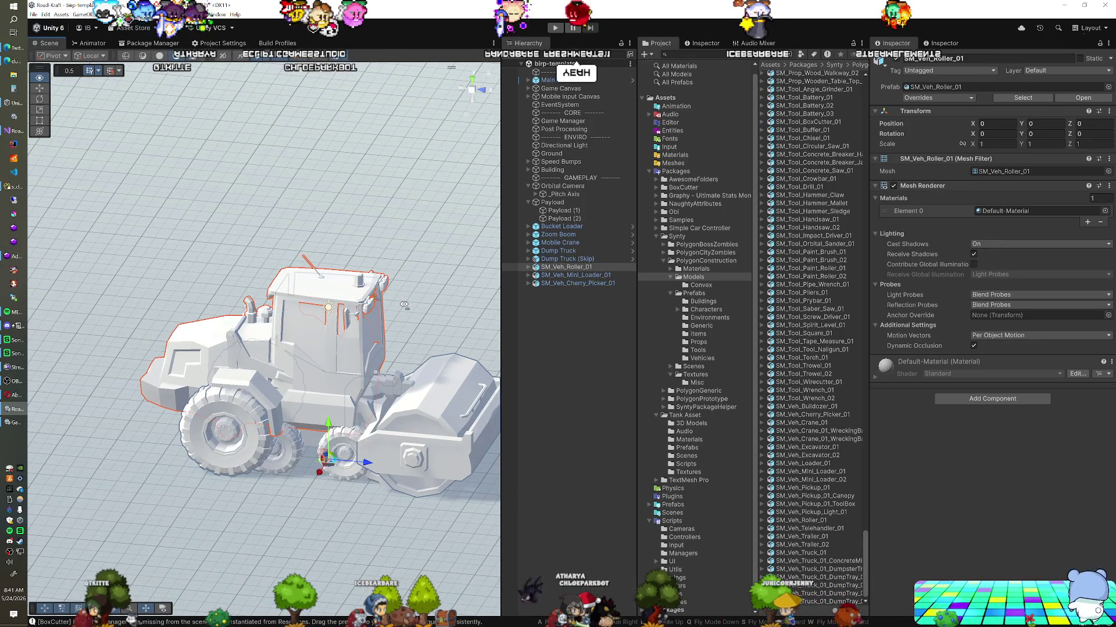
ctrl+click(575, 283)
mouse_move(430, 337)
mouse_down()
mouse_move(435, 214)
mouse_move(400, 366)
mouse_up()
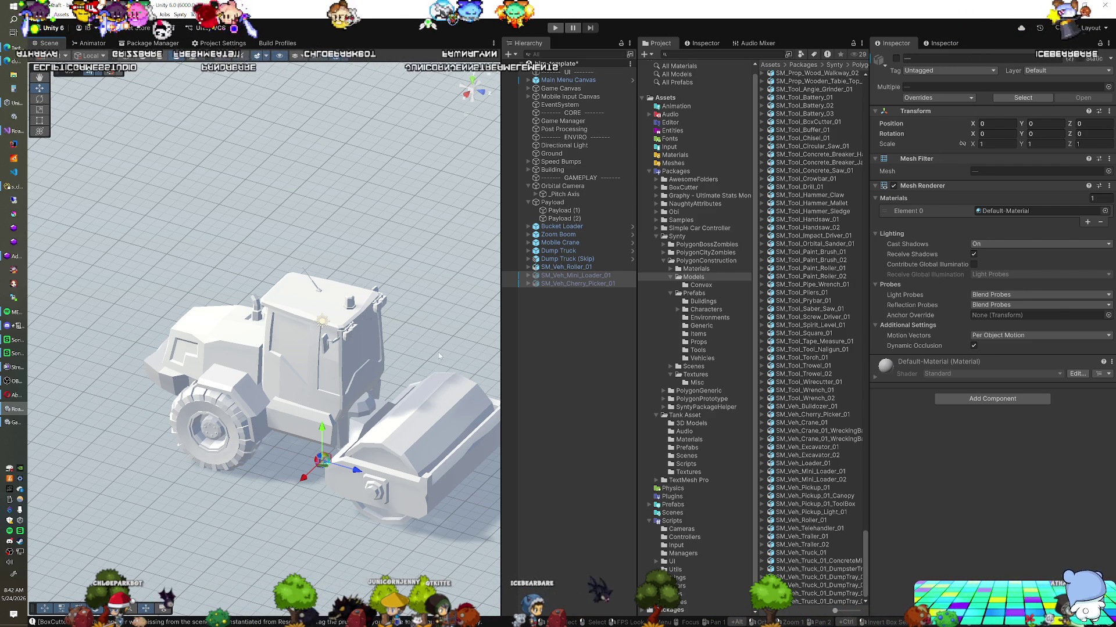
click(558, 267)
Expand SM_Veh_Roller_01 and test-rotate SM_Veh_Roller_01_Front, undoing back to 0 rotation.
click(528, 267)
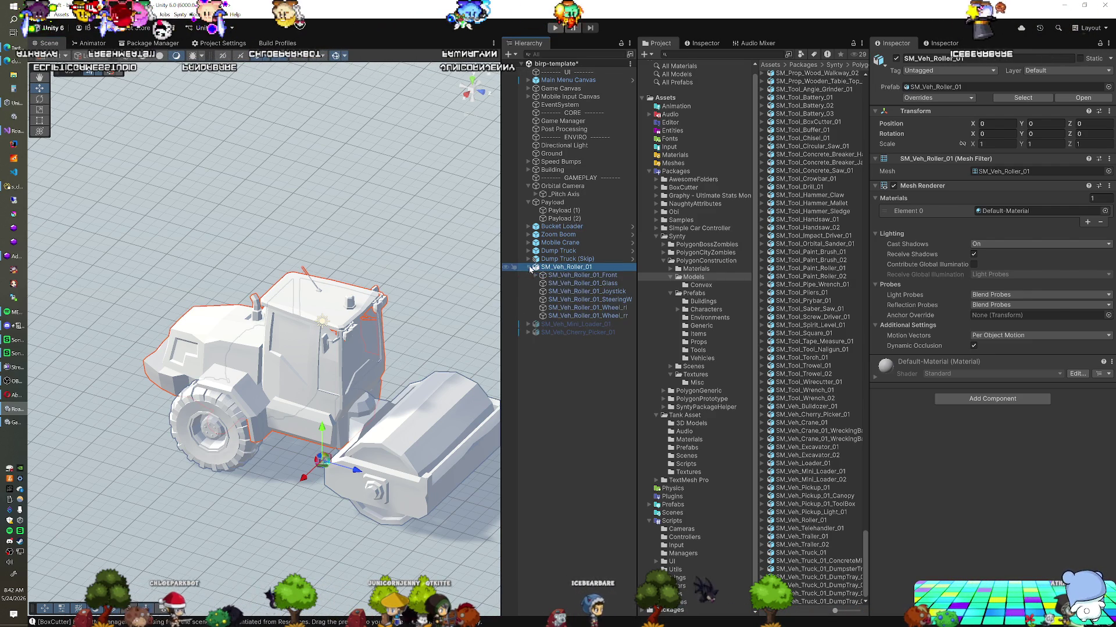
click(559, 276)
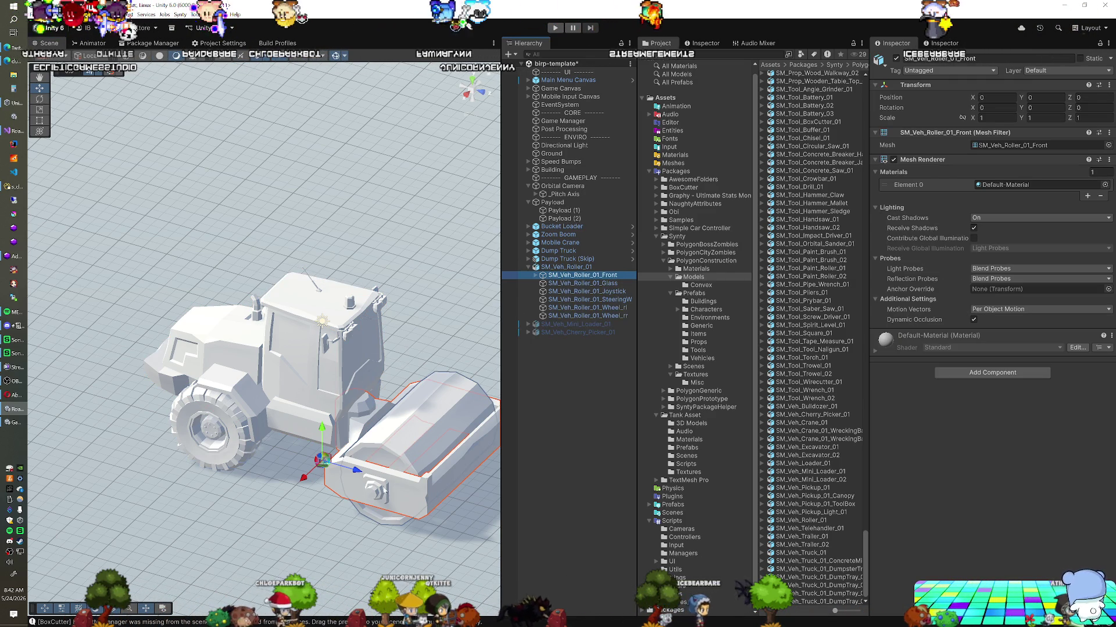
key(e)
mouse_move(351, 479)
mouse_down()
mouse_move(312, 482)
mouse_move(357, 465)
mouse_up()
key(ctrl+z)
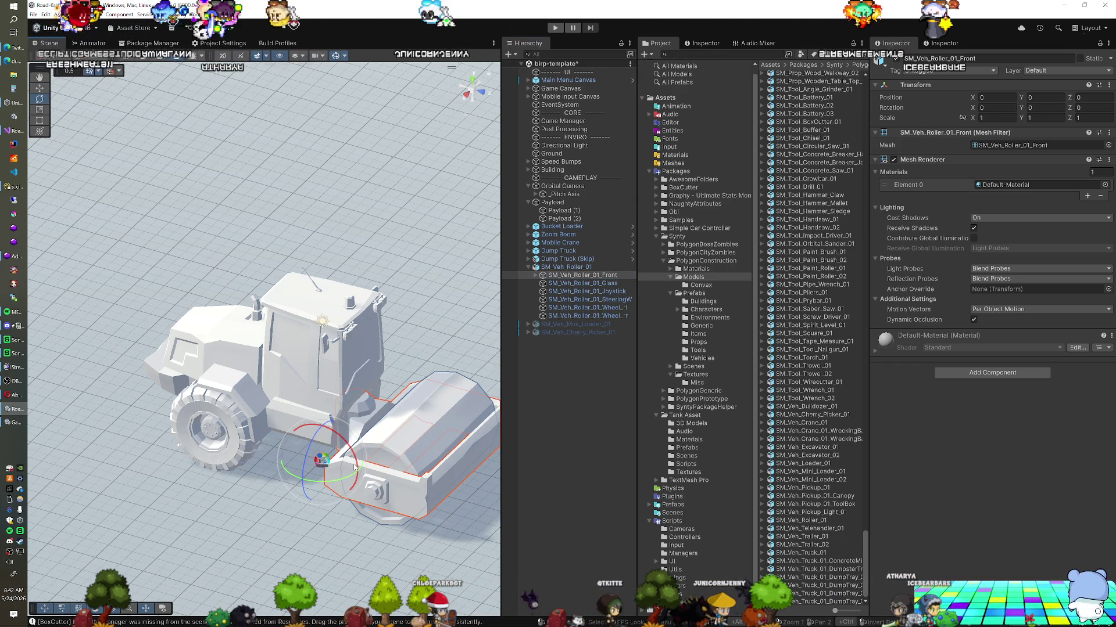
mouse_move(330, 482)
mouse_down()
mouse_move(305, 484)
mouse_move(345, 480)
mouse_up()
key(ctrl+z)
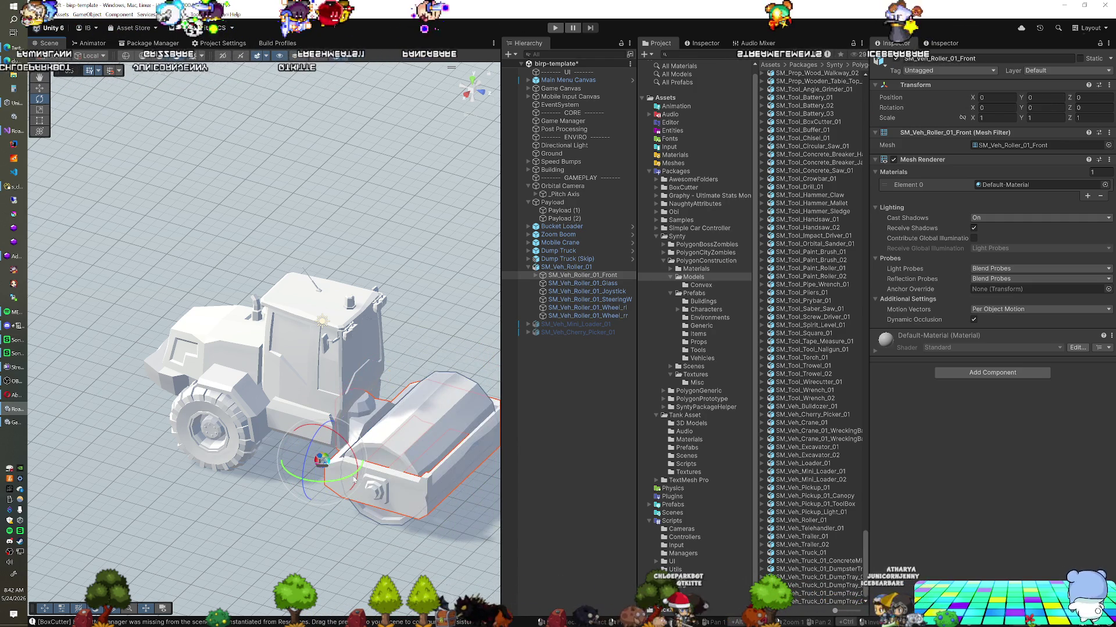
Switch to a side view with the pivot at the drum centre and test-rotate the roller drum.
click(466, 95)
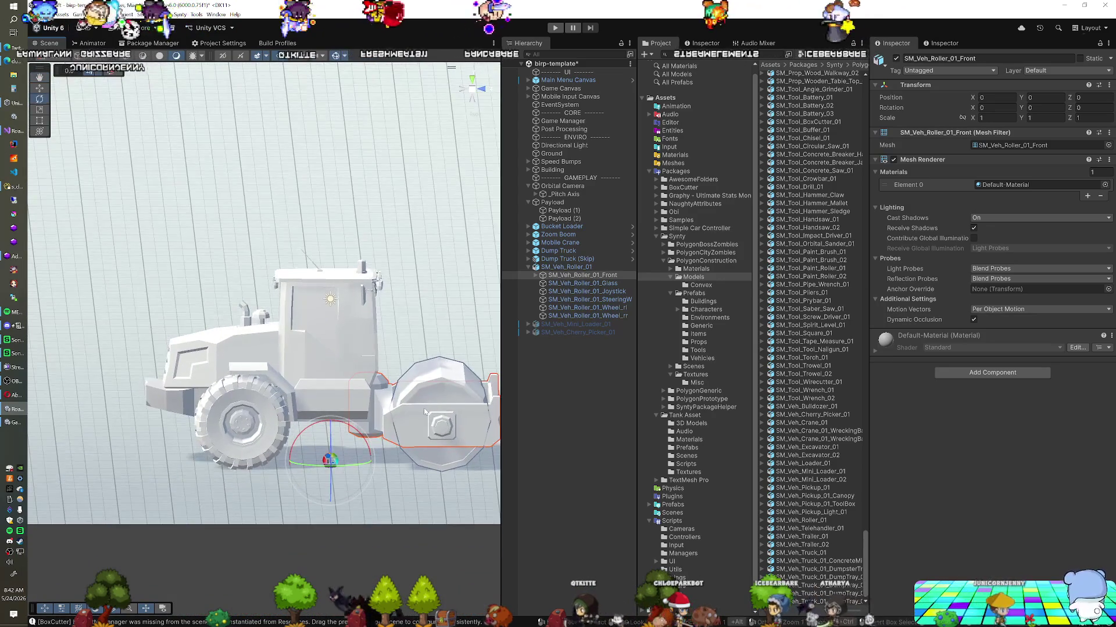
key(z)
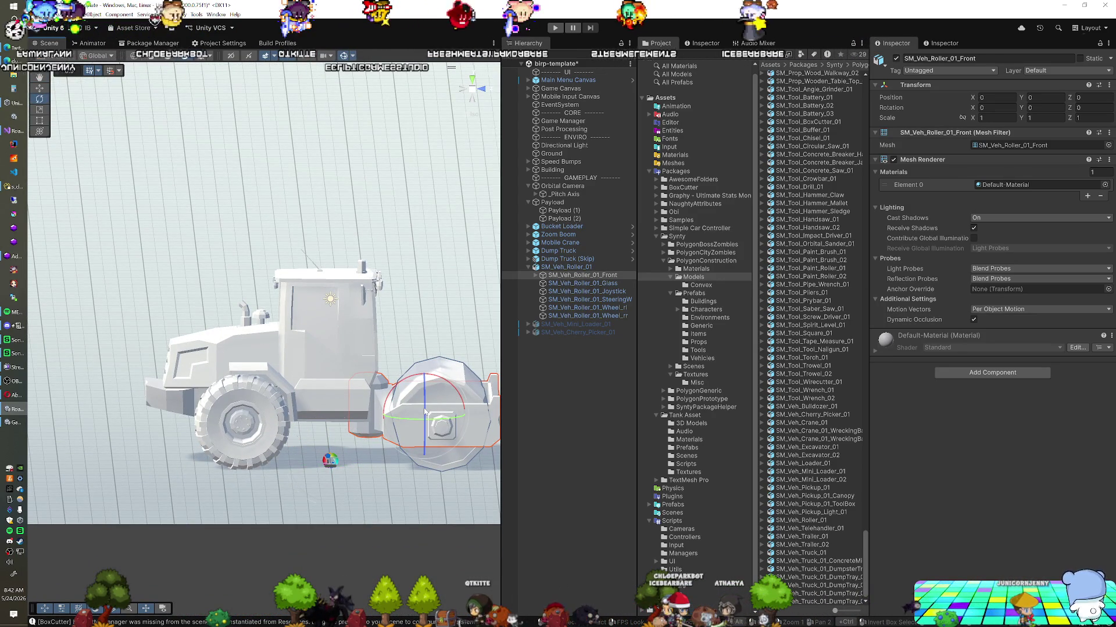
drag(424, 412, 394, 443)
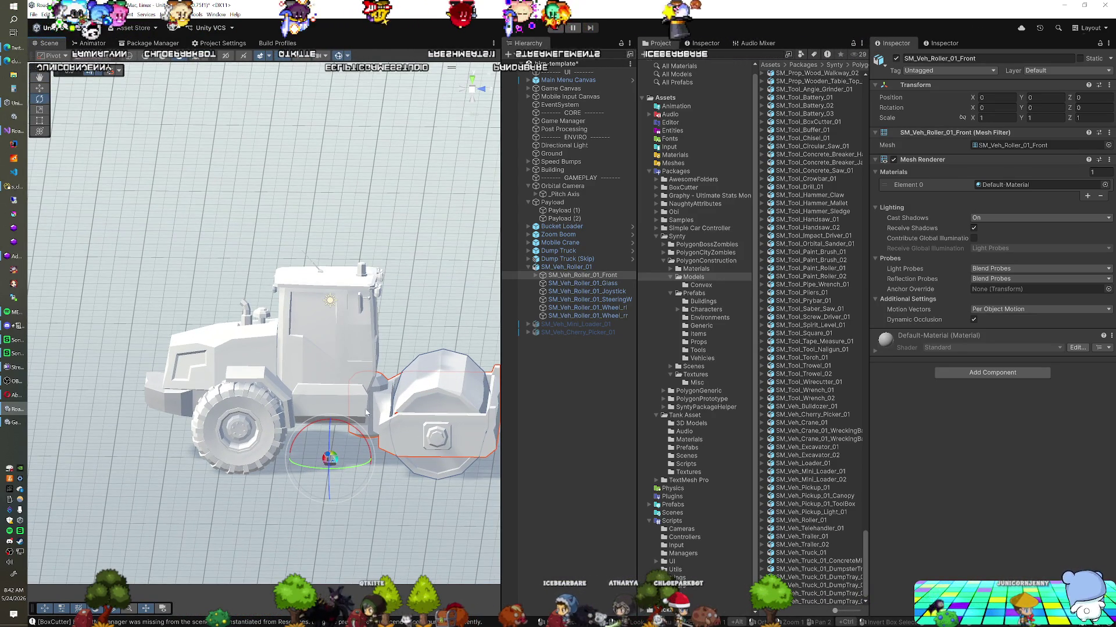
mouse_move(350, 468)
mouse_down()
mouse_move(278, 486)
mouse_move(490, 427)
mouse_up()
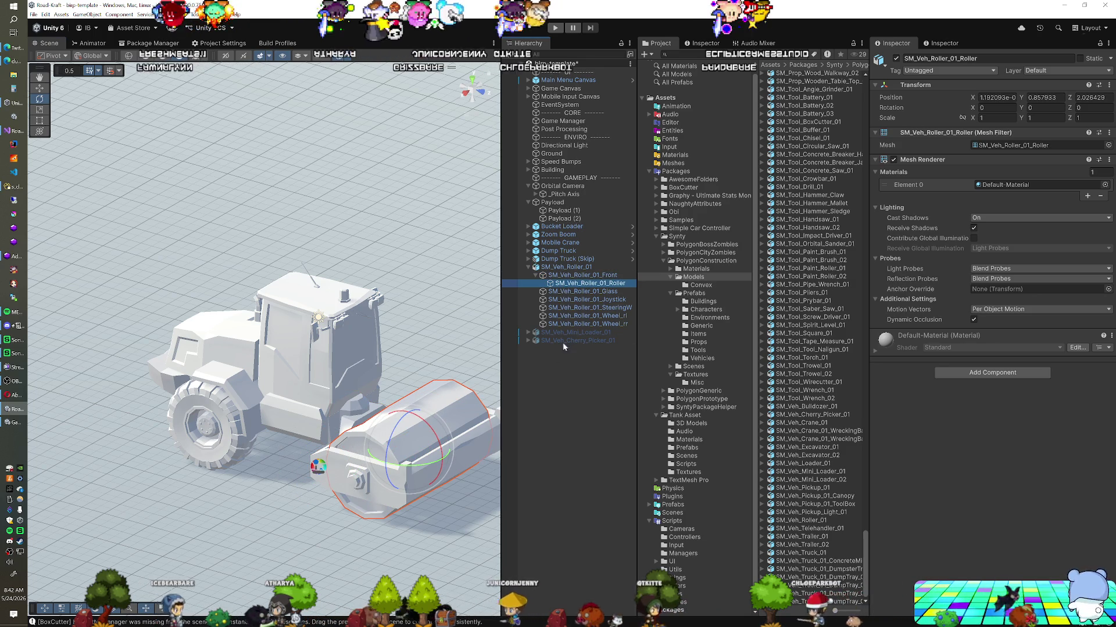
Select SM_Veh_Roller_01 and add an empty child GameObject with Alt+Shift+N.
key(Up)
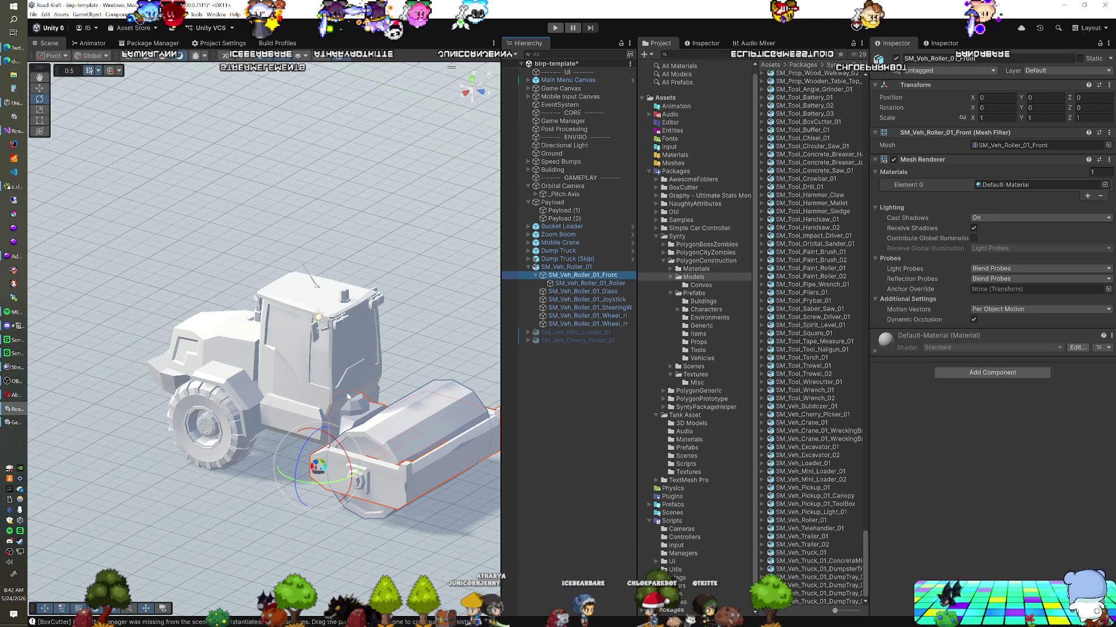
key(Up)
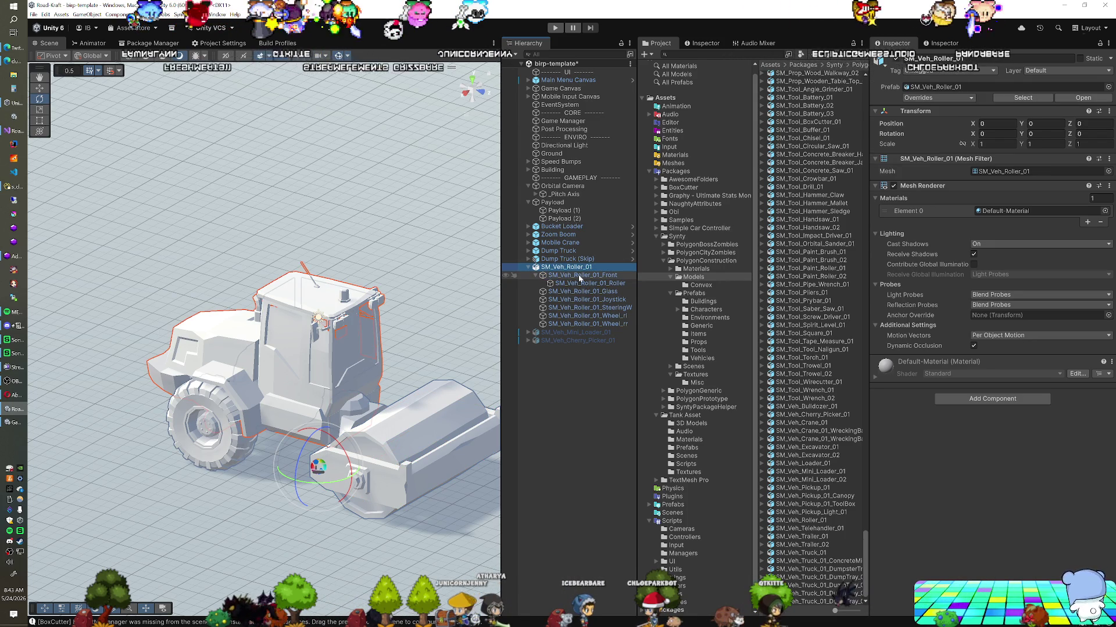
key(alt+shift+n)
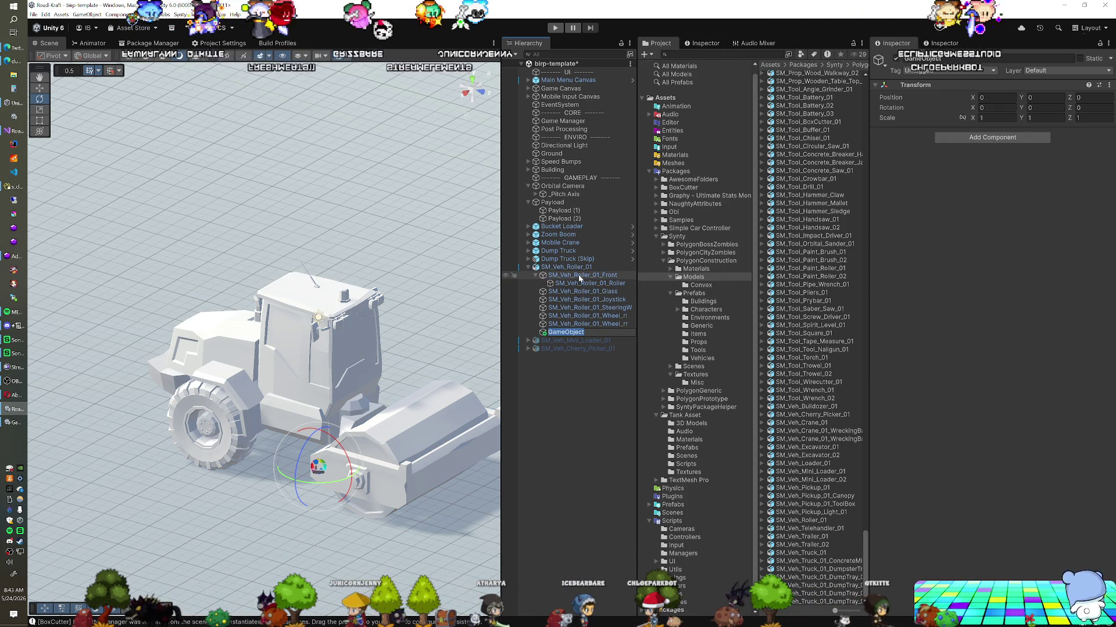
Rename the new empty child object to Front_Pivot.
click(561, 325)
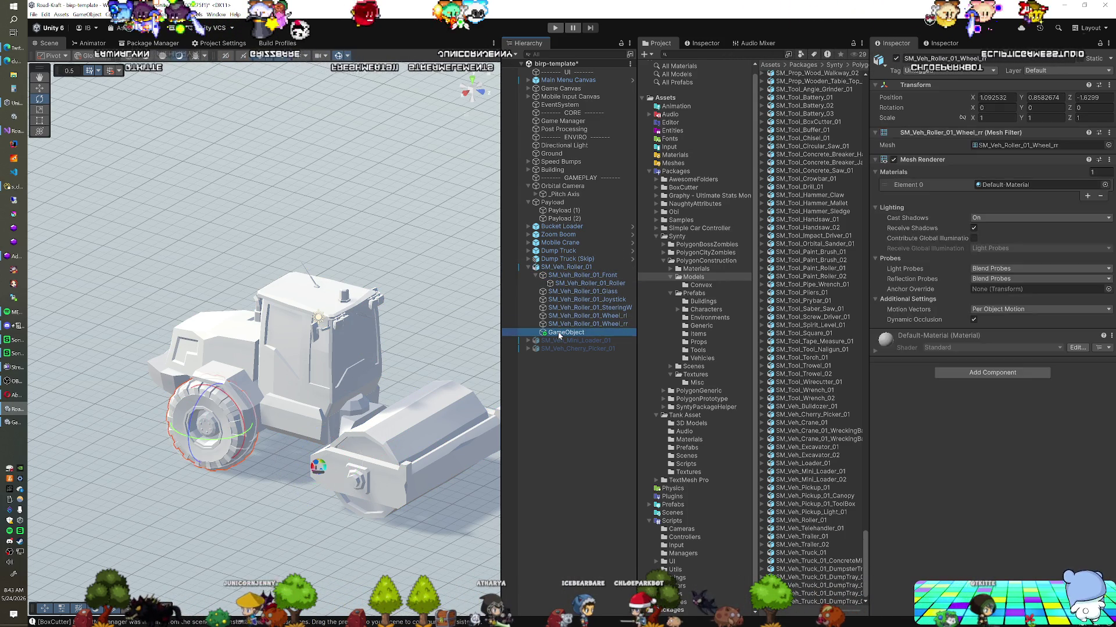
click(564, 334)
key(F2)
text(Fl)
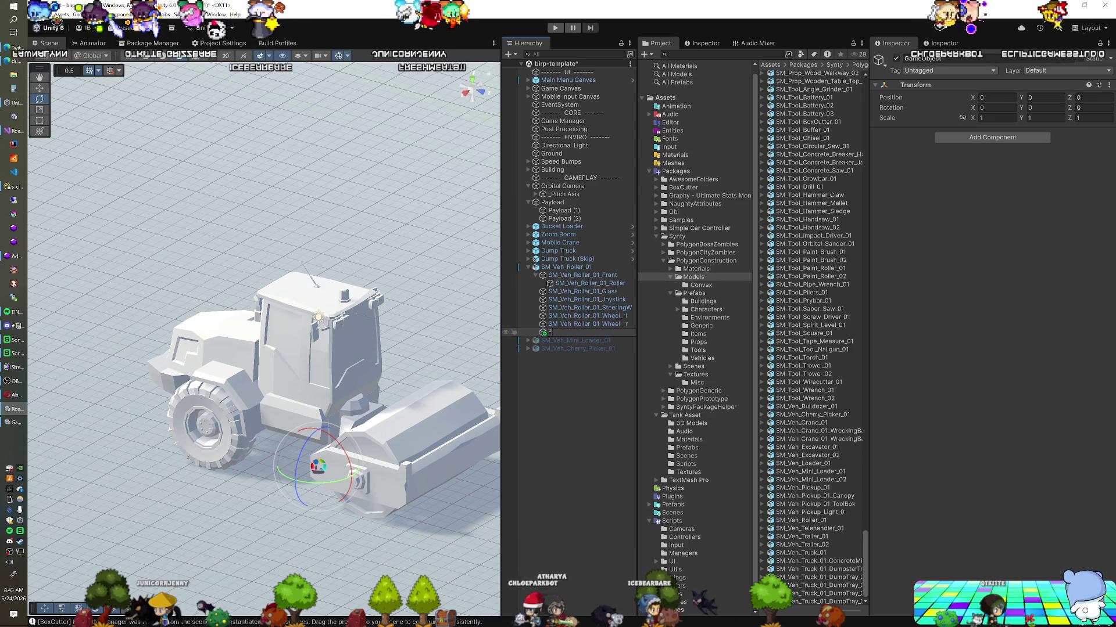
text(ivot)
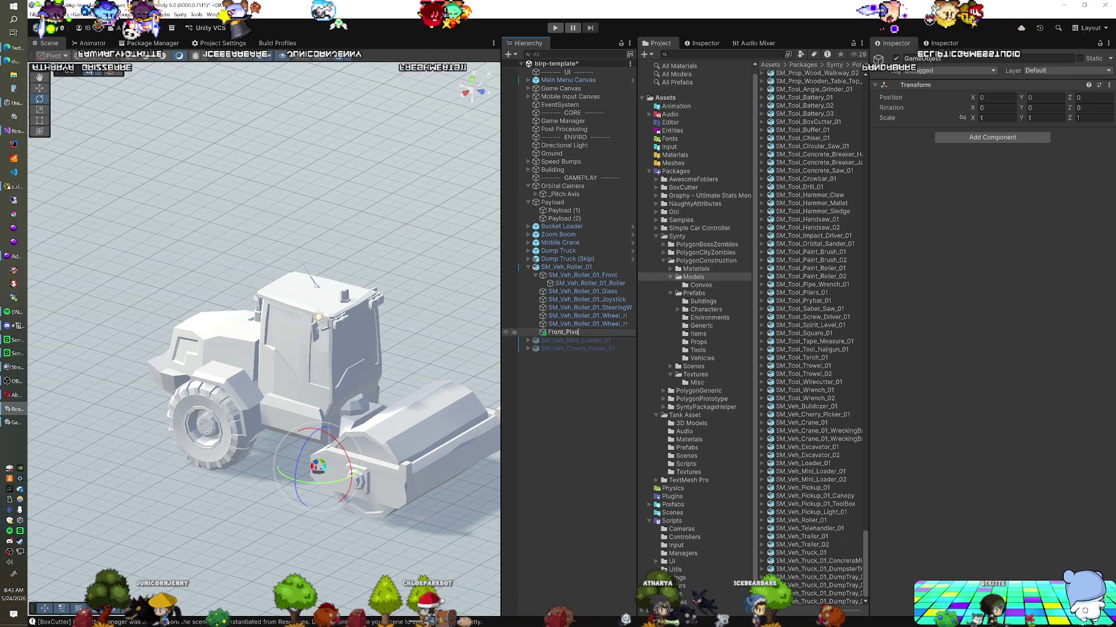
key(Return)
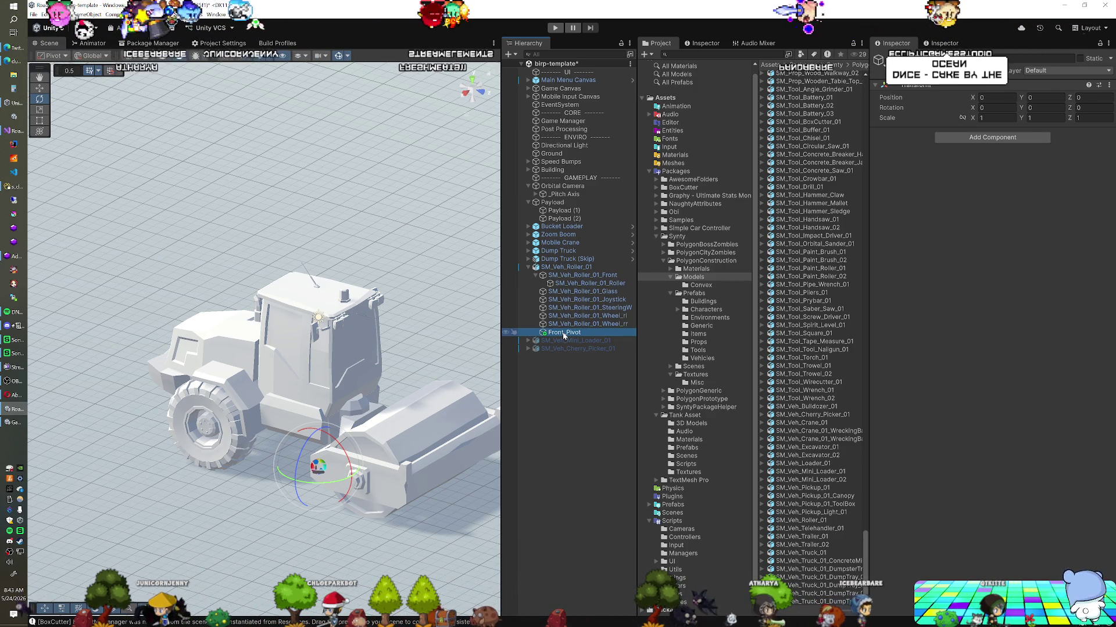
View the roller from underneath and move Front_Pivot forward to Z 0.668 at the front drum.
click(472, 85)
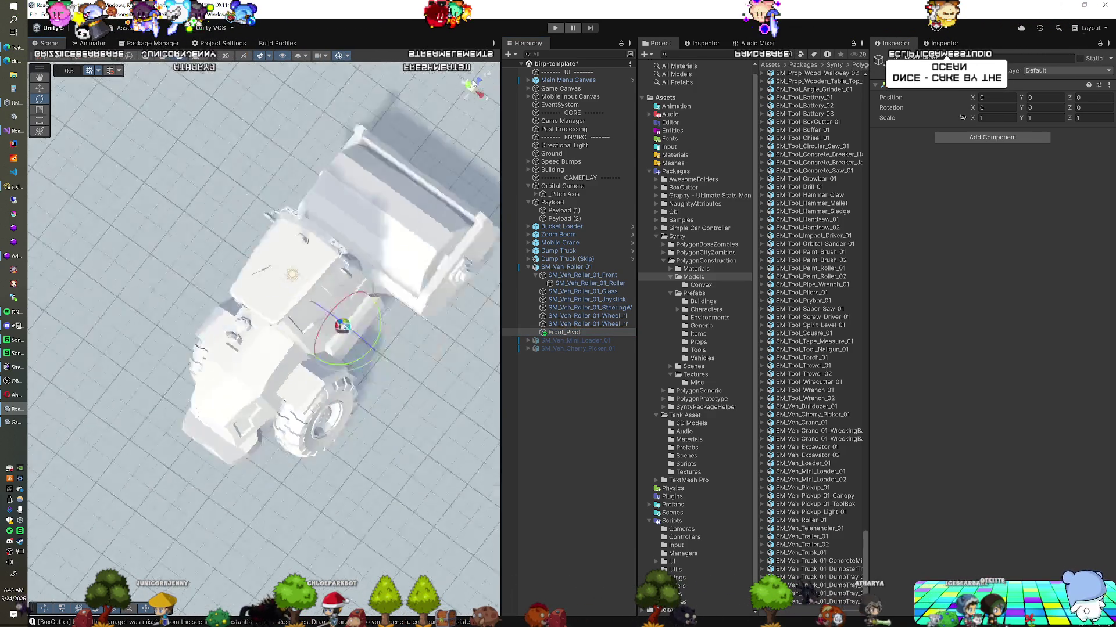
click(473, 96)
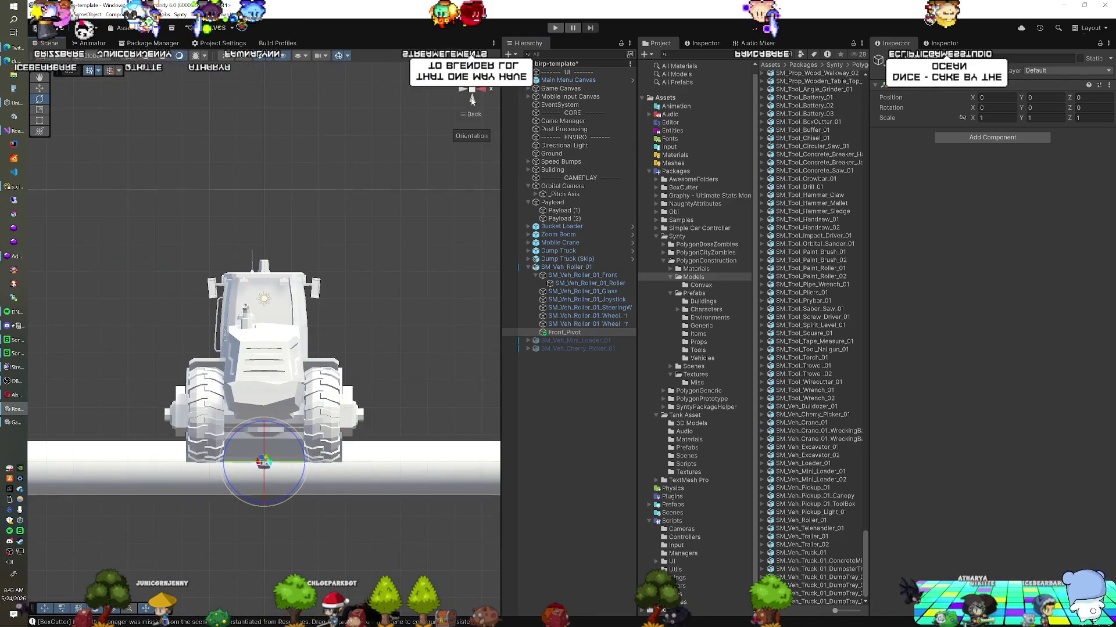
click(472, 102)
scroll(347, 280, up, 3)
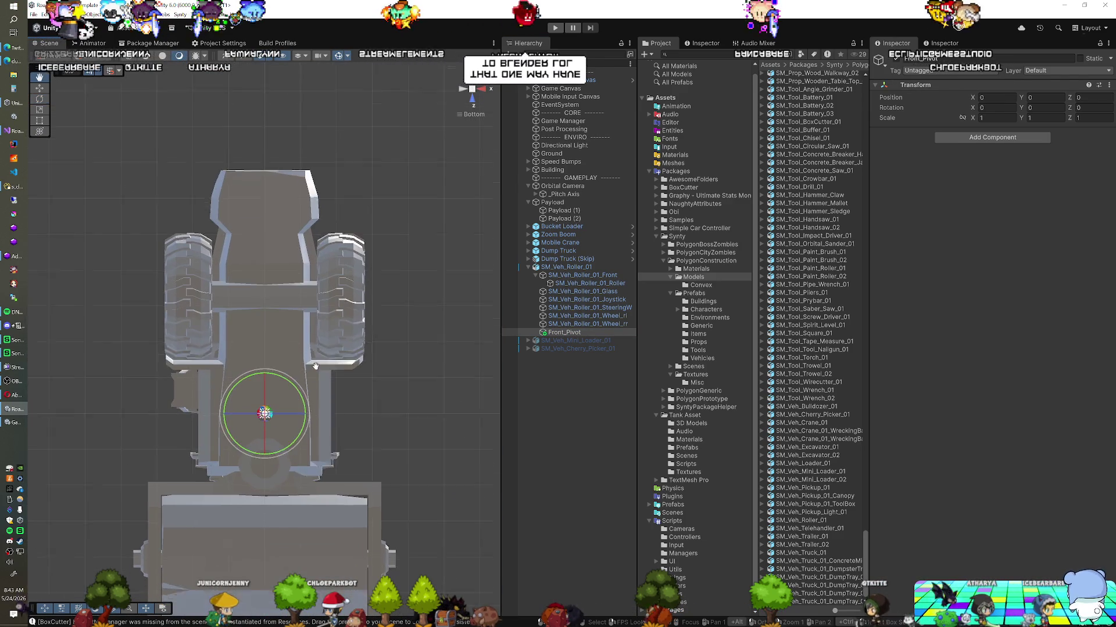
key(w)
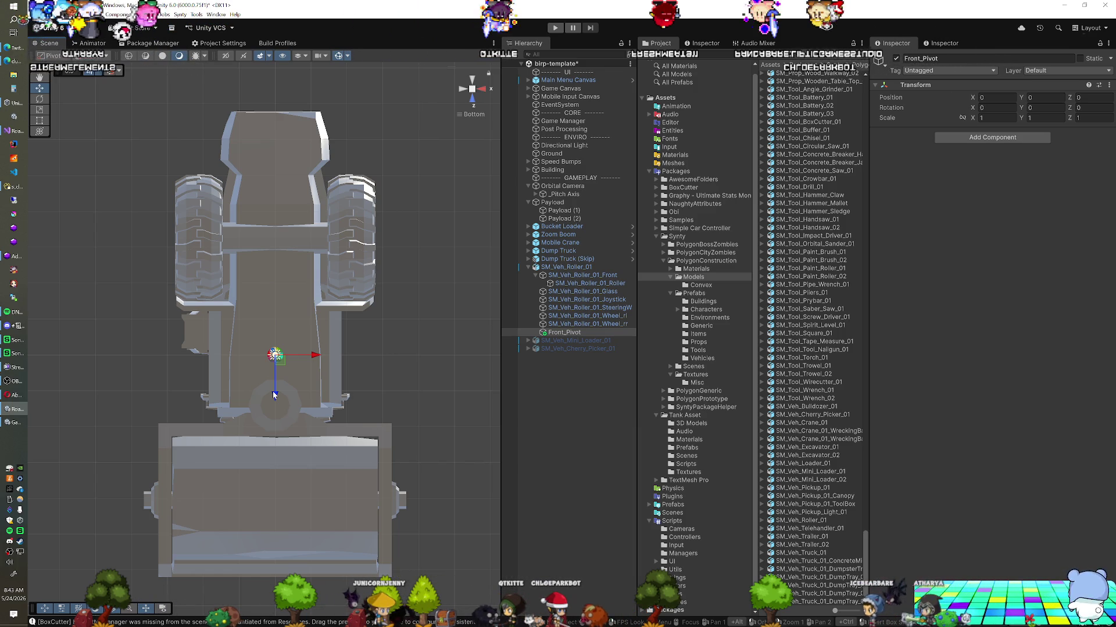
drag(274, 394, 270, 445)
Unpack the SM_Veh_Roller_01 prefab after the warning blocks reparenting the front roller.
click(576, 274)
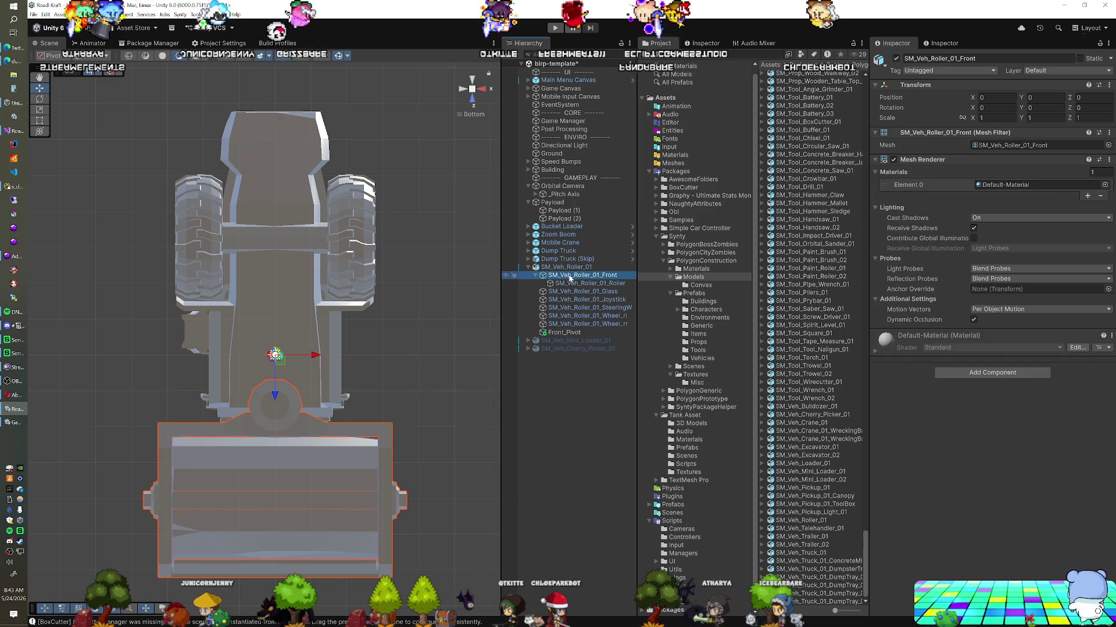
drag(565, 306, 559, 337)
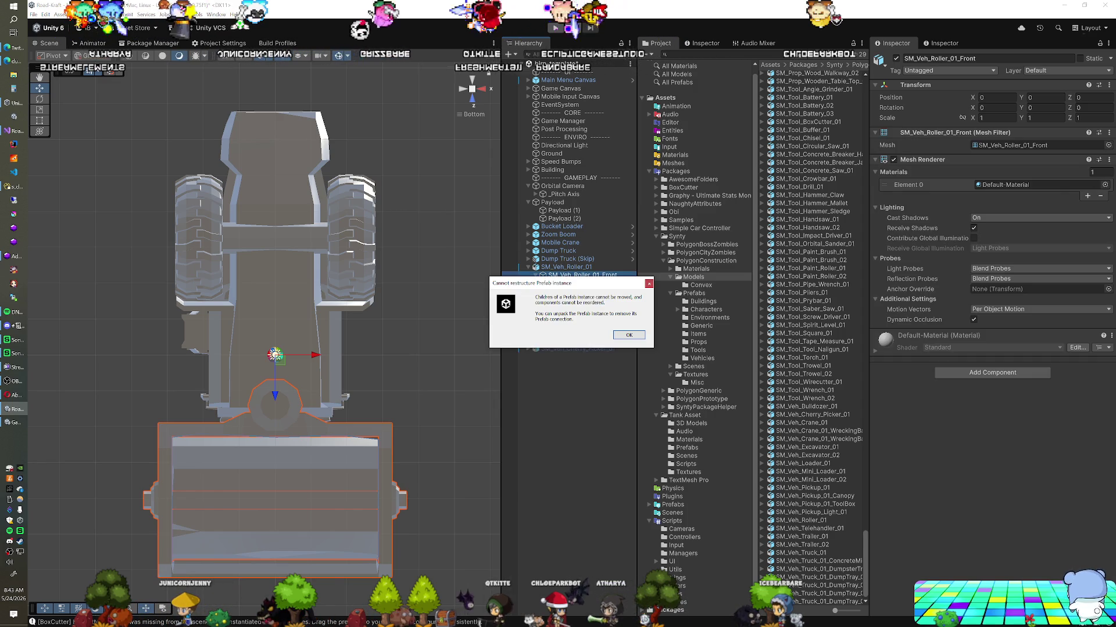
click(629, 336)
right_click(561, 267)
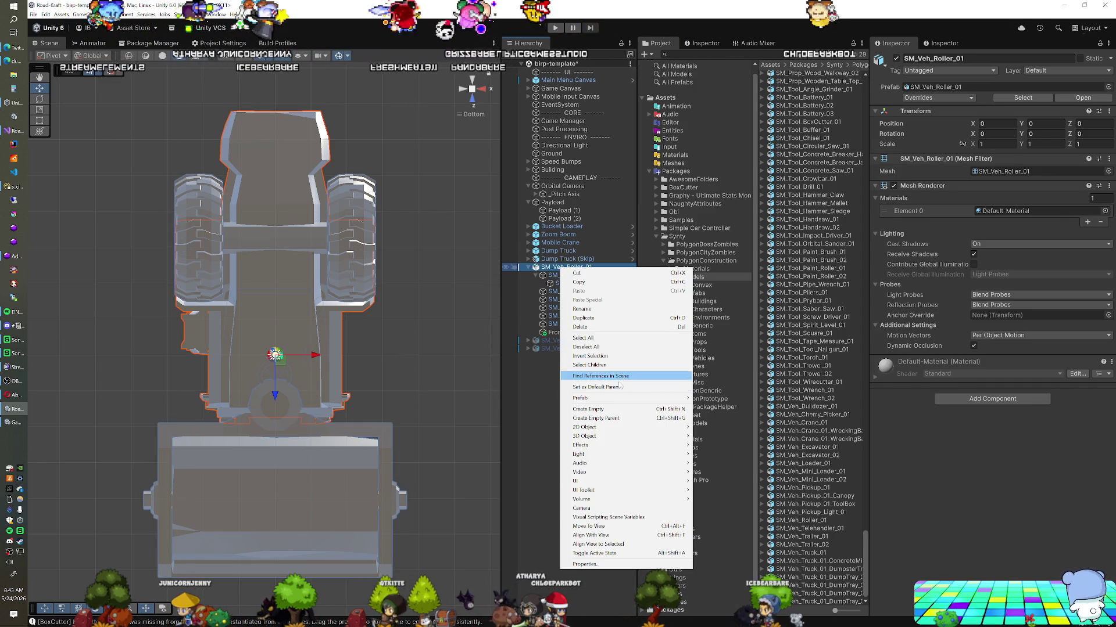
mouse_move(650, 398)
click(720, 450)
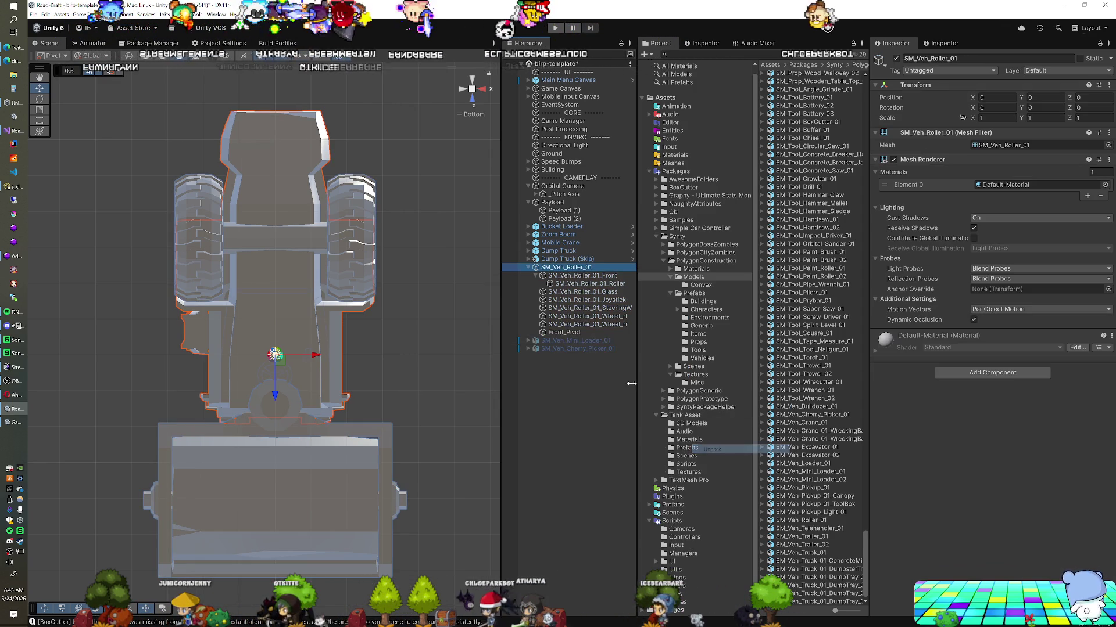
click(570, 276)
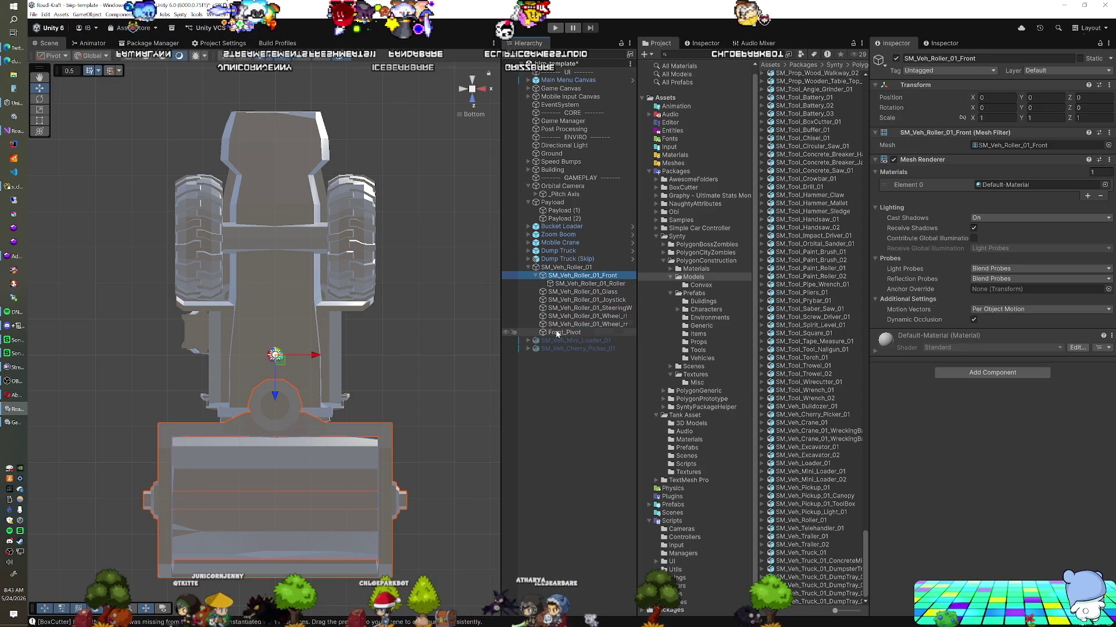
Nest SM_Veh_Roller_01_Front under Front_Pivot, then test-rotate it and undo the turn.
mouse_move(562, 277)
mouse_down()
mouse_move(564, 287)
mouse_move(563, 276)
mouse_up()
mouse_move(348, 349)
mouse_down()
mouse_move(412, 368)
mouse_move(397, 462)
mouse_up()
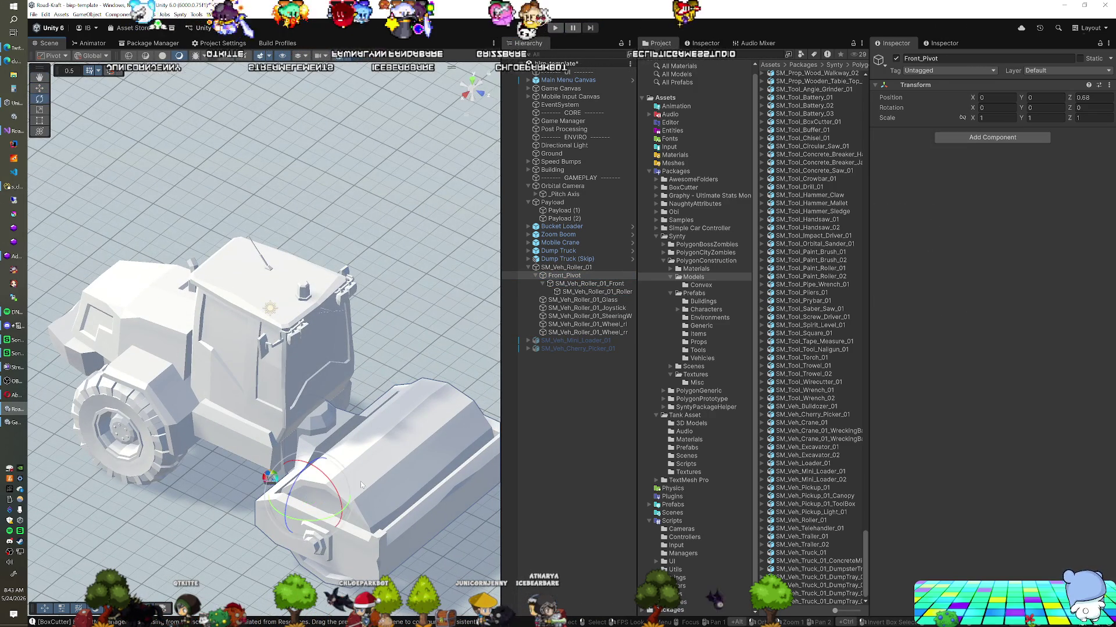
mouse_move(337, 514)
mouse_down()
mouse_move(303, 521)
mouse_move(349, 508)
mouse_move(295, 511)
mouse_up()
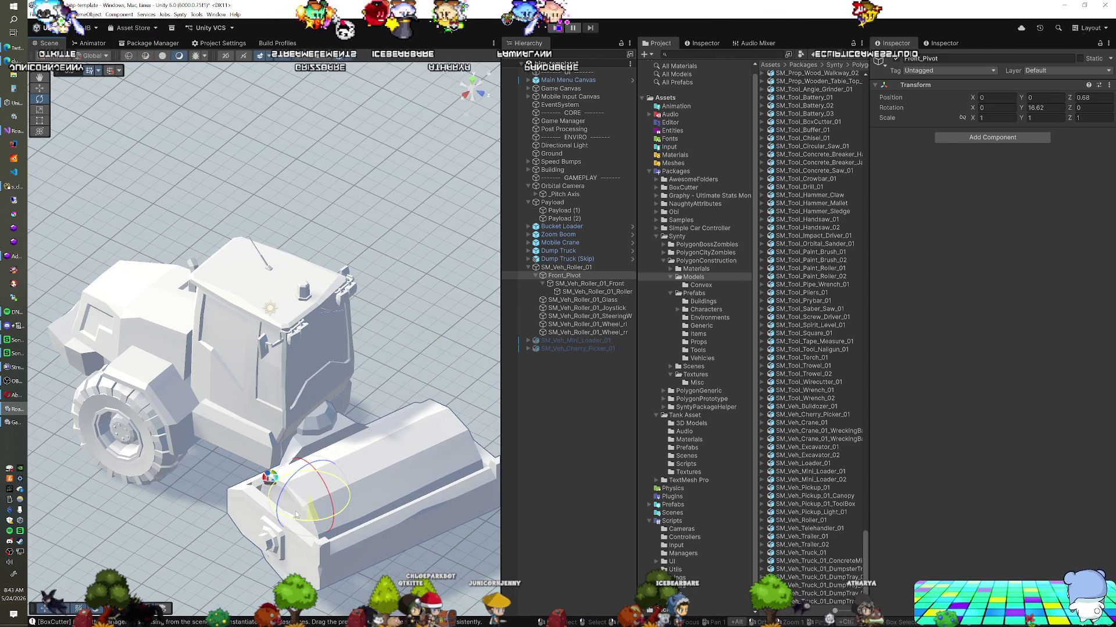
key(ctrl+z)
scroll(317, 426, down, 2)
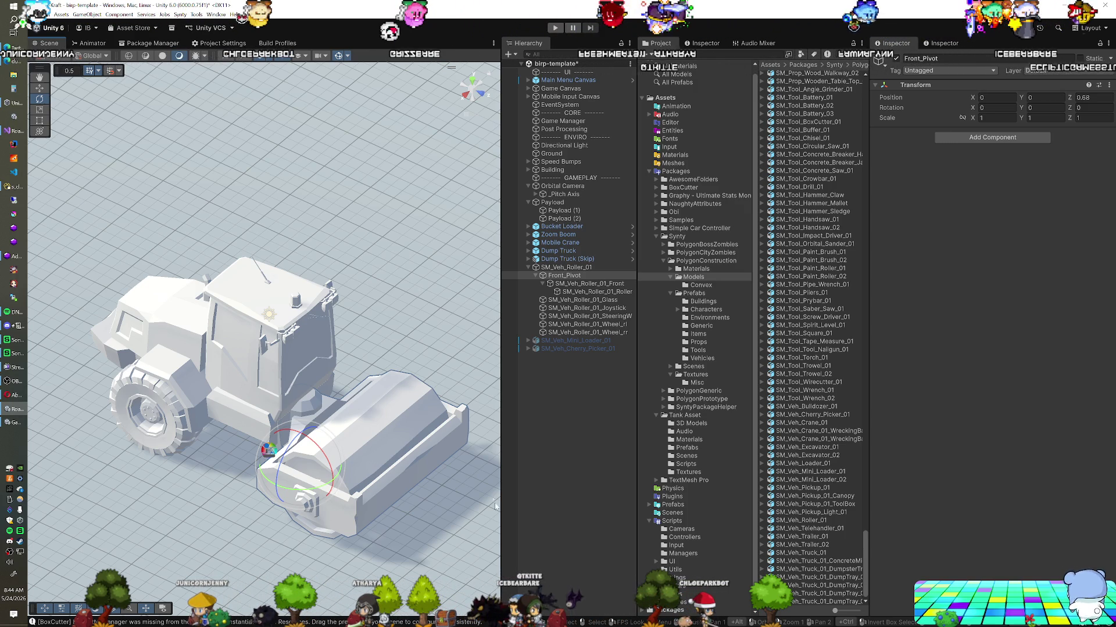
mouse_move(271, 488)
mouse_down()
mouse_move(269, 461)
mouse_move(358, 432)
mouse_up()
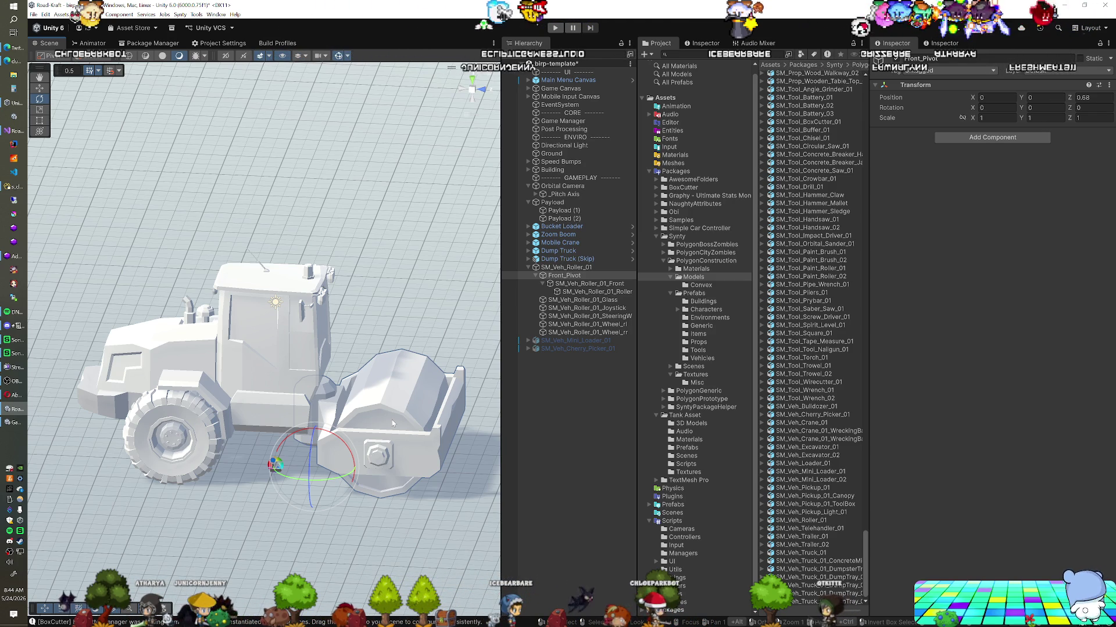
Inspect Bucket Loader's Vehicle script, Rigidbody mass 1500 and SCC Drivetrain wheels for reference.
drag(435, 408, 401, 422)
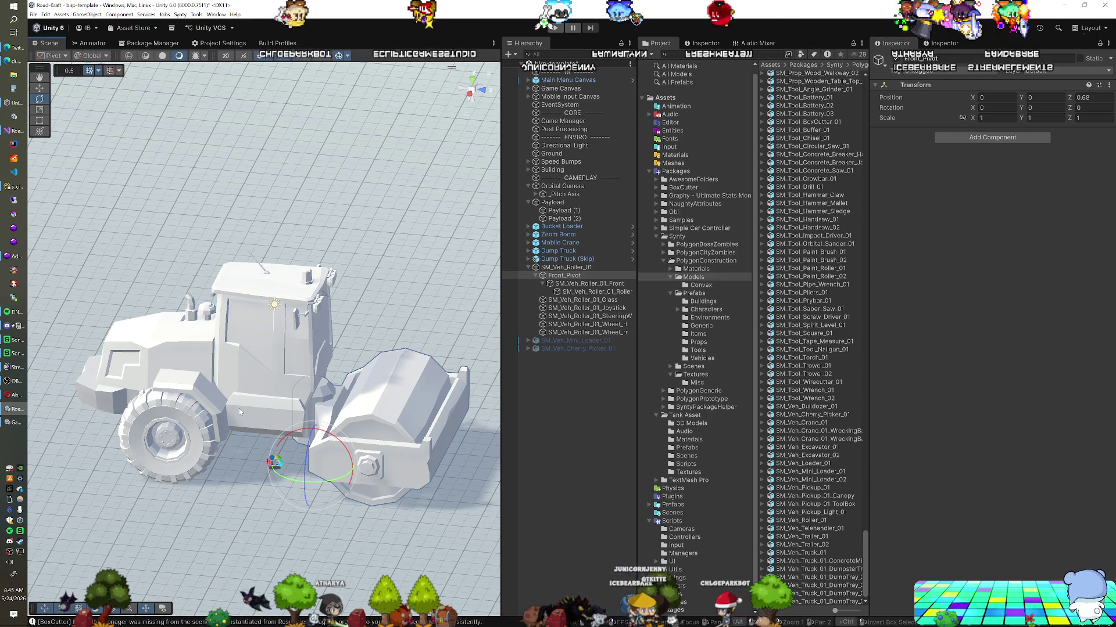
click(567, 268)
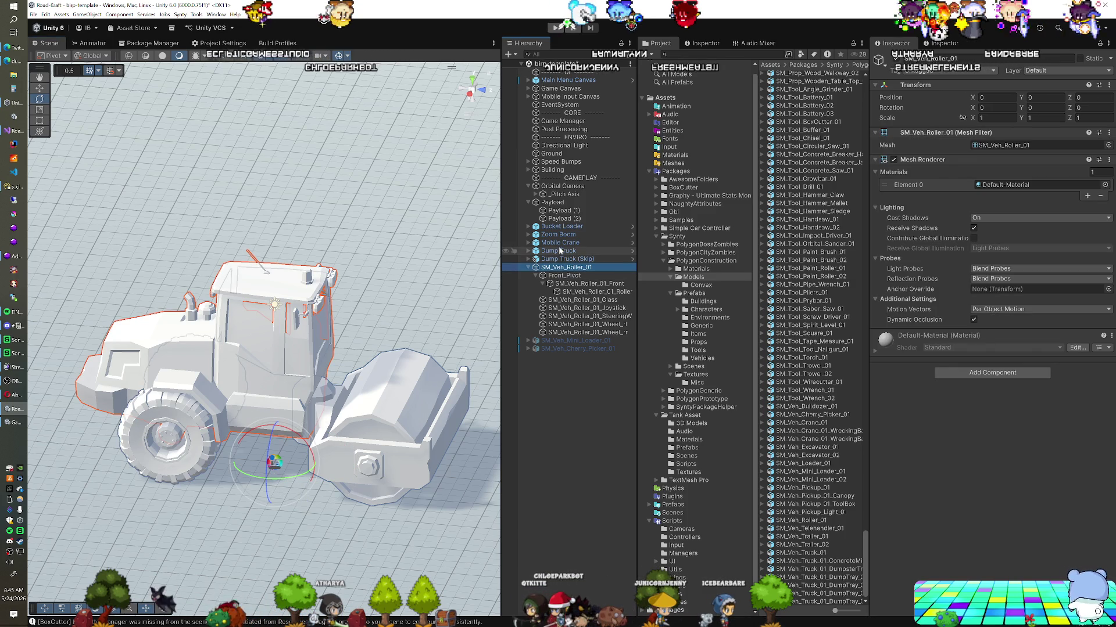
click(560, 227)
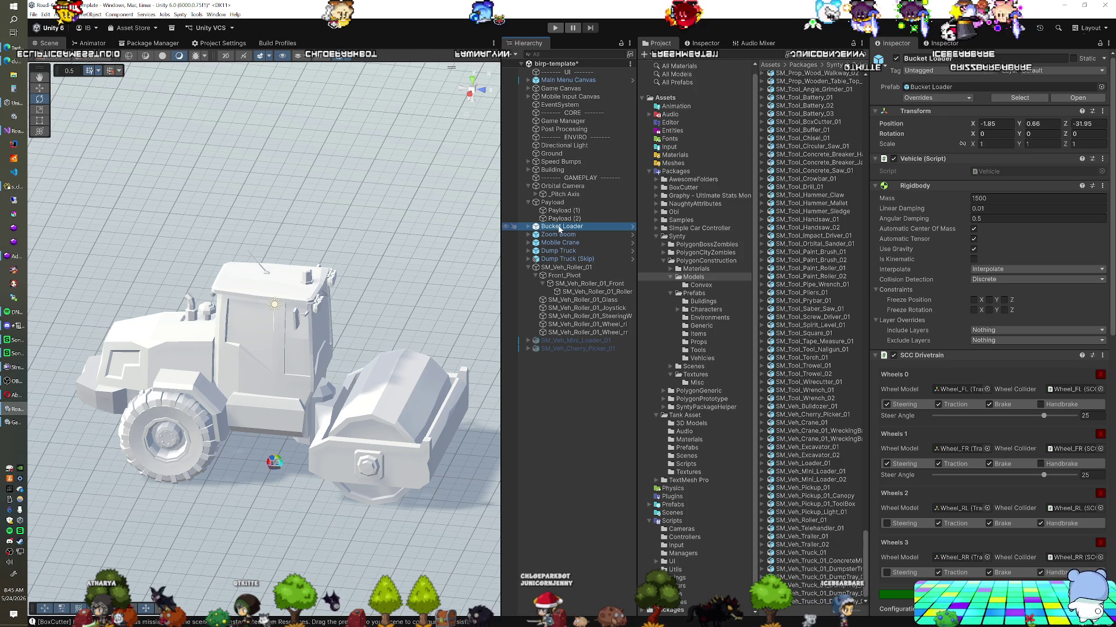
Duplicate Bucket Loader as Bucket Loader (1) and copy SM_Veh_Roller_01's Transform component.
key(ctrl+d)
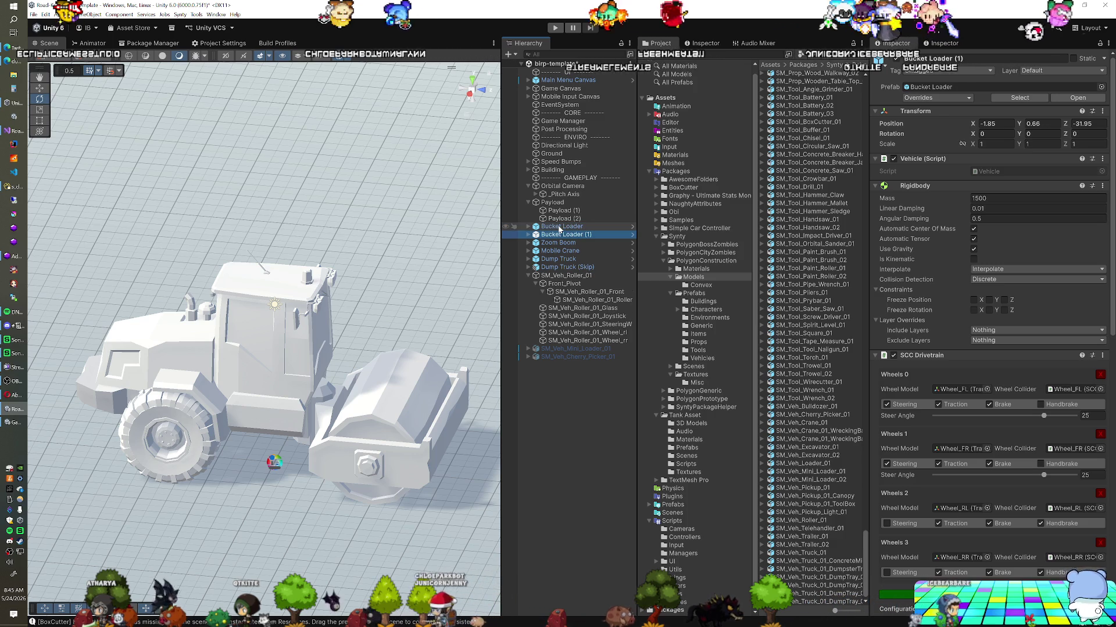
click(557, 276)
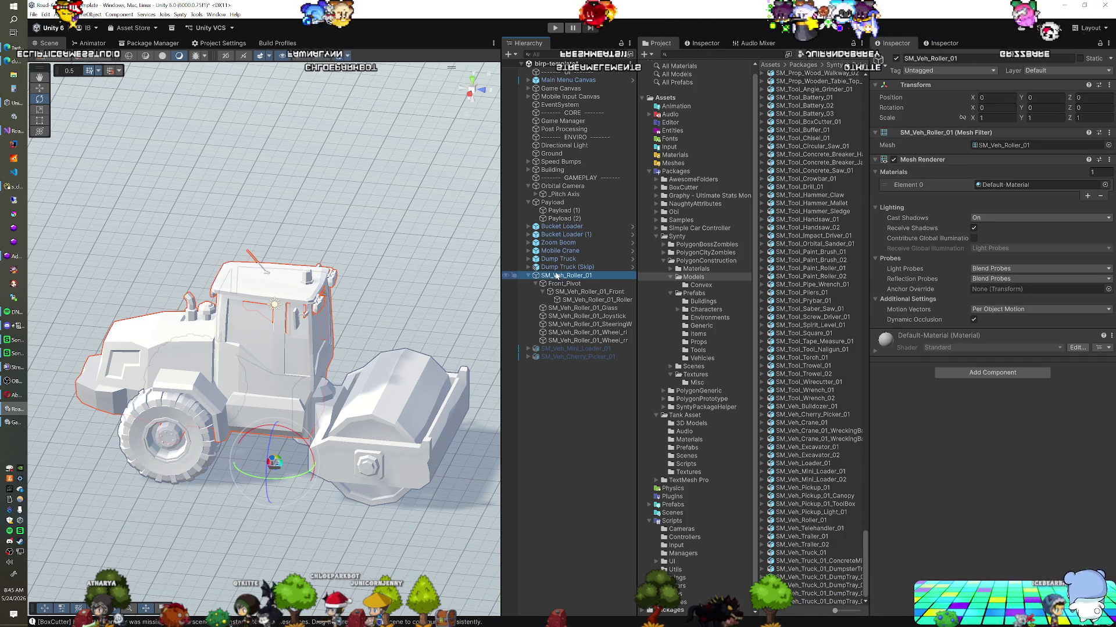
right_click(916, 86)
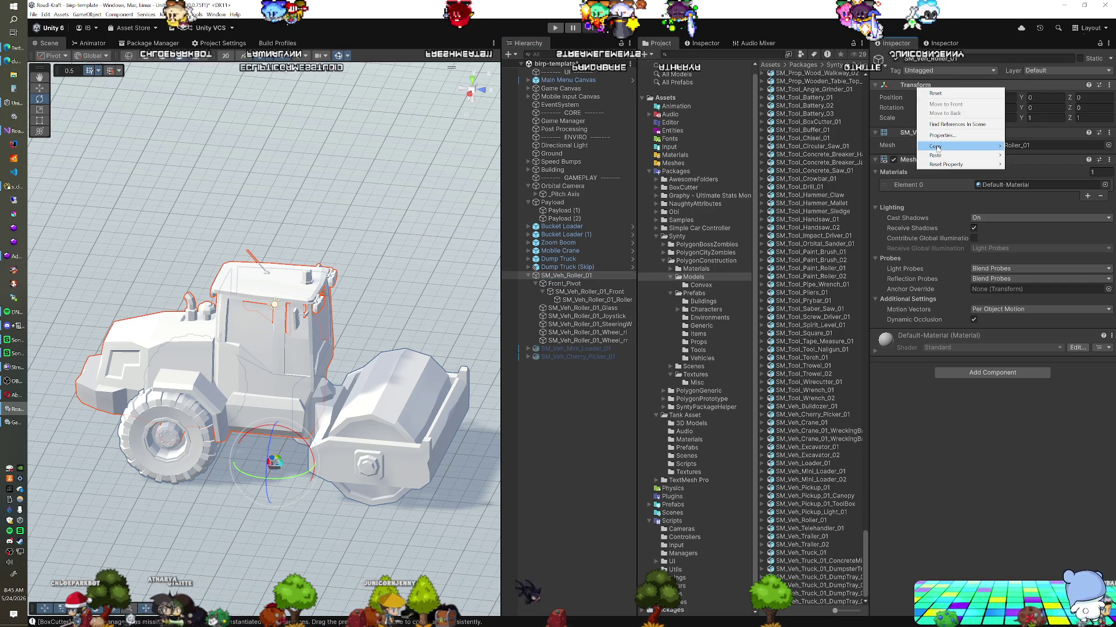
mouse_move(936, 149)
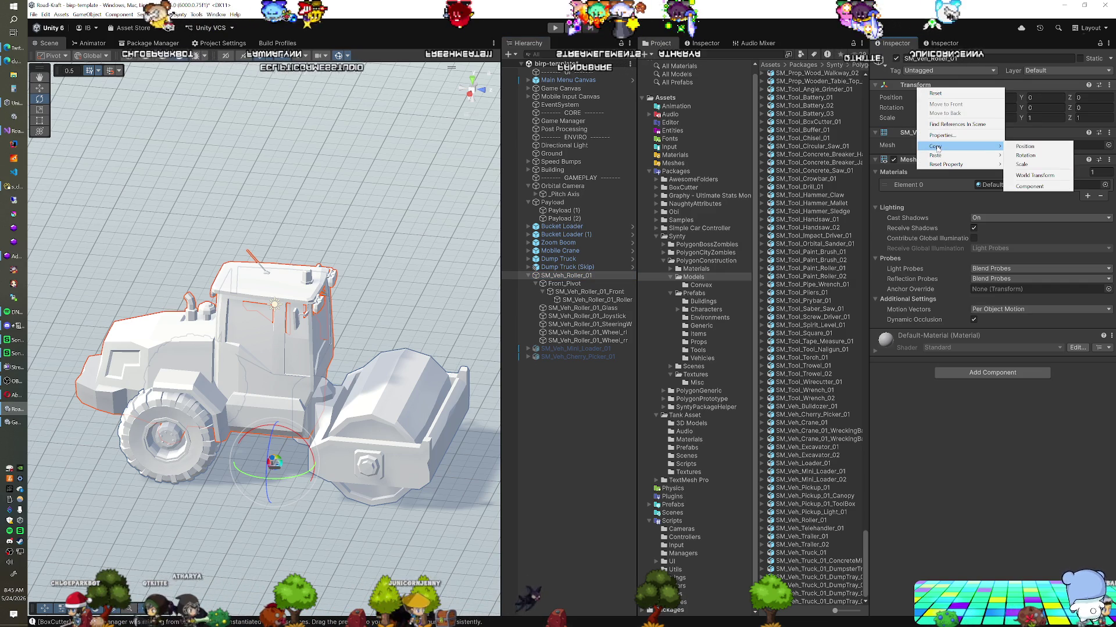
click(1030, 186)
click(562, 234)
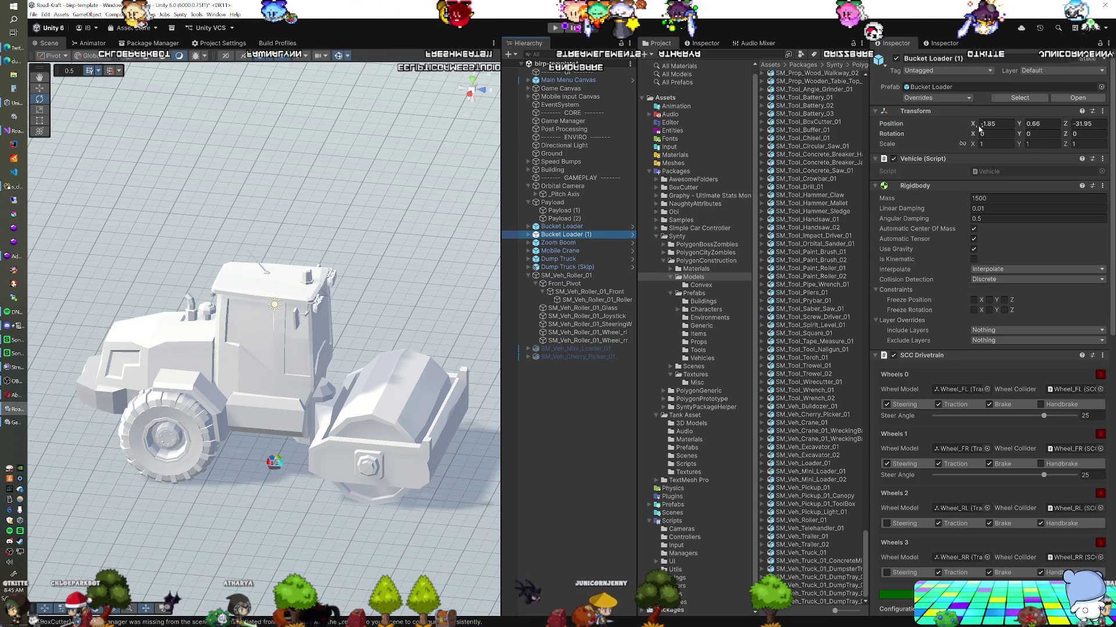
Zero the duplicate loader's position and lower it slightly to Y 0.674.
text(0)
key(Tab)
text(0)
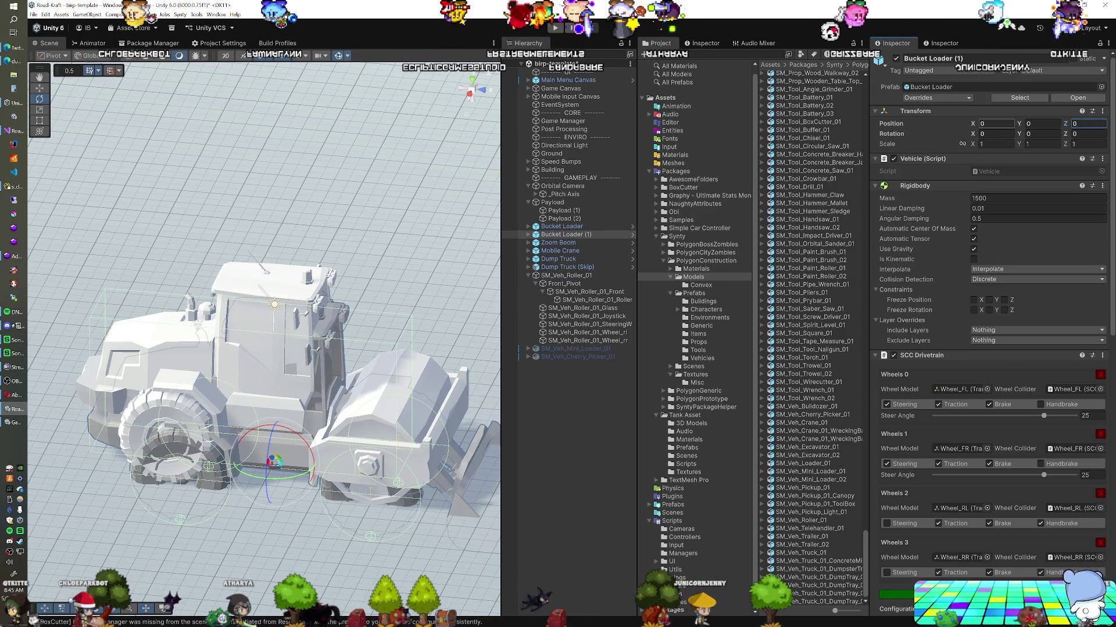
mouse_move(347, 365)
mouse_down()
mouse_move(302, 422)
mouse_move(276, 393)
mouse_move(286, 409)
mouse_up()
key(w)
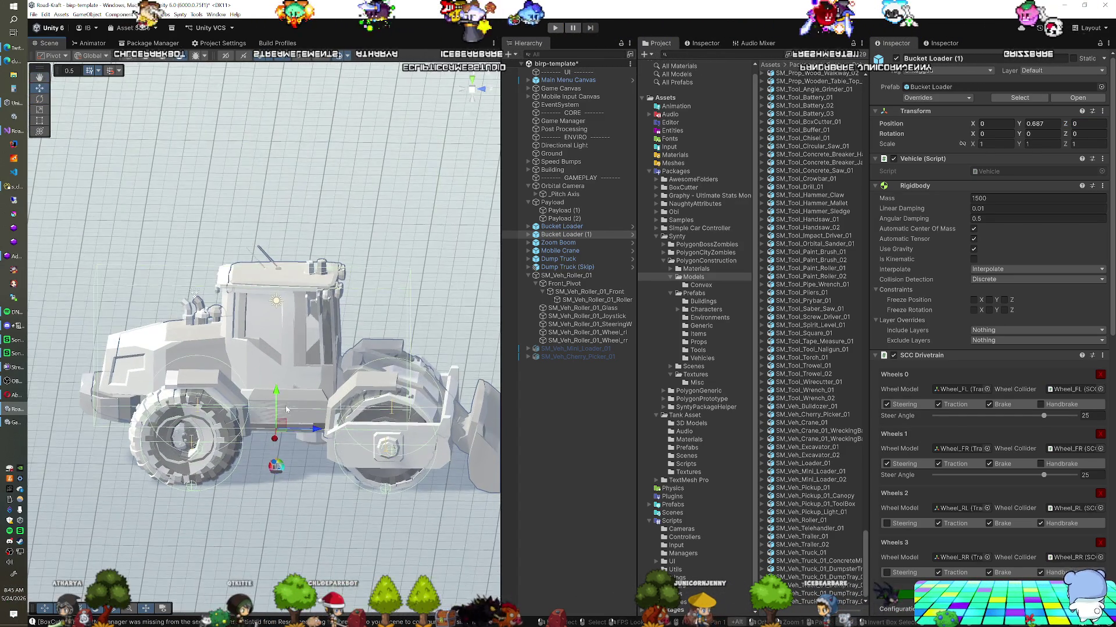
click(466, 90)
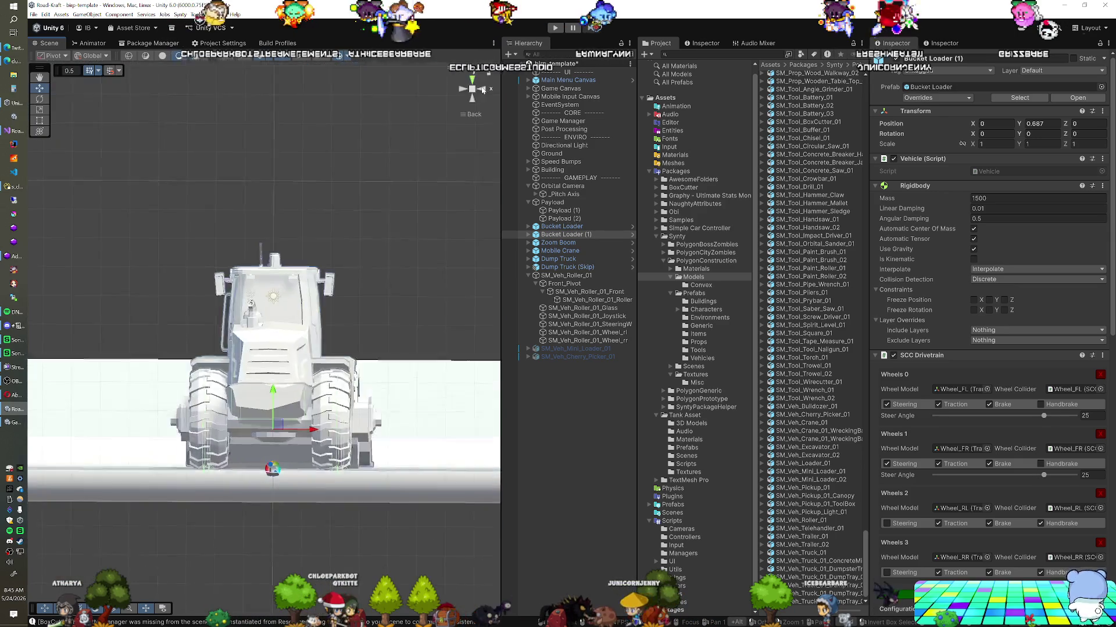
scroll(284, 336, up, 6)
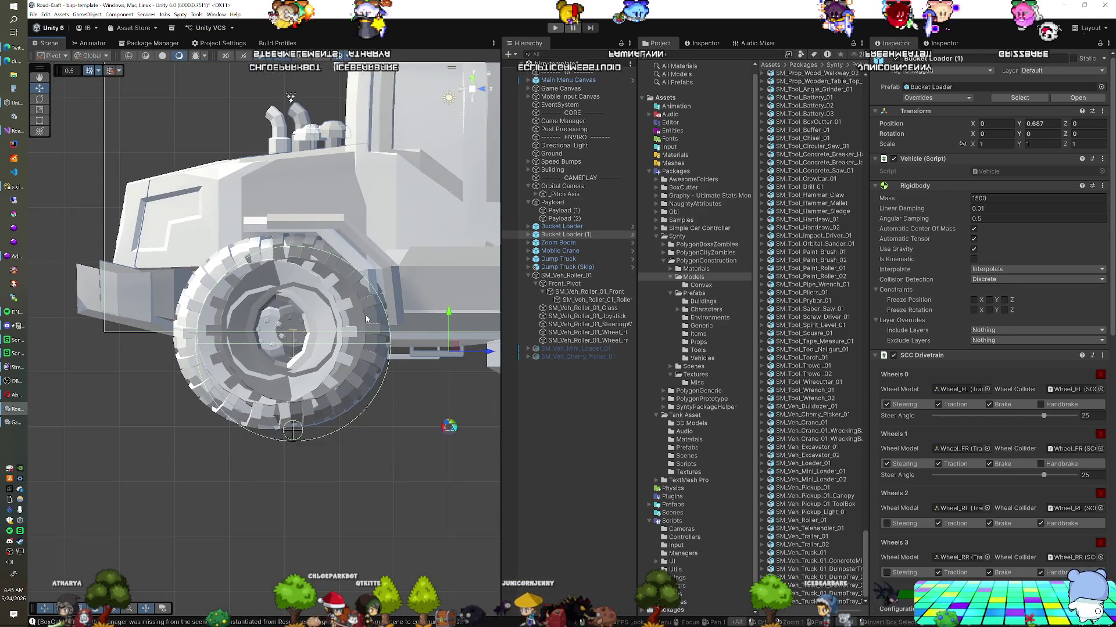
drag(378, 330, 379, 332)
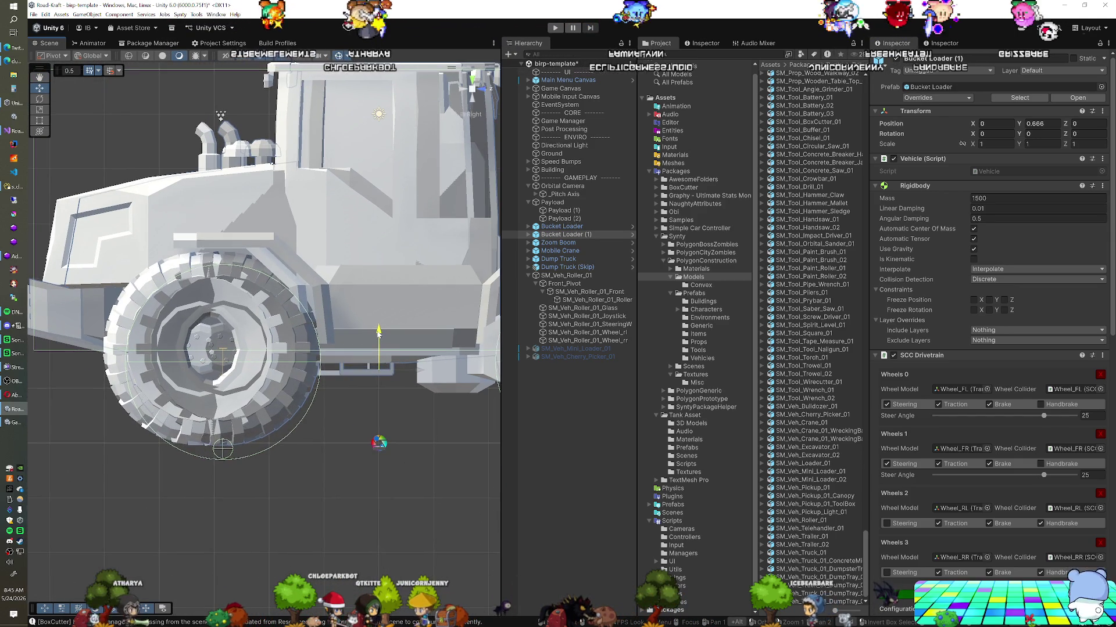
Slide the SM_Veh_Roller_01 model forward along Z and raise it slightly.
click(409, 356)
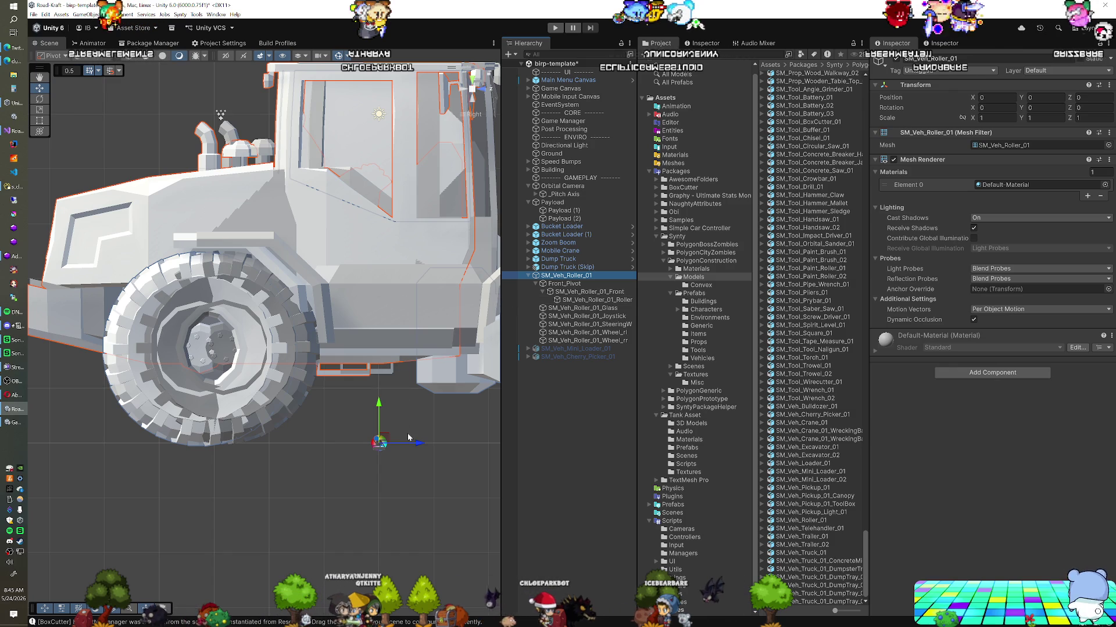
drag(416, 445, 441, 445)
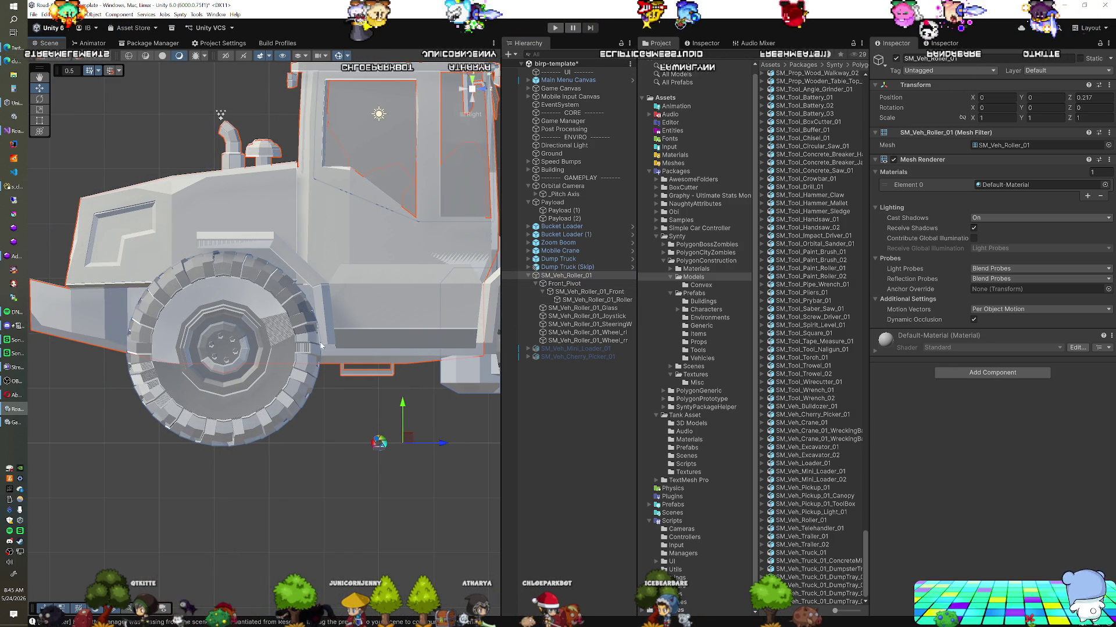
mouse_move(403, 408)
mouse_down()
mouse_move(270, 305)
mouse_move(258, 396)
mouse_move(390, 459)
mouse_move(274, 428)
mouse_move(324, 405)
mouse_up()
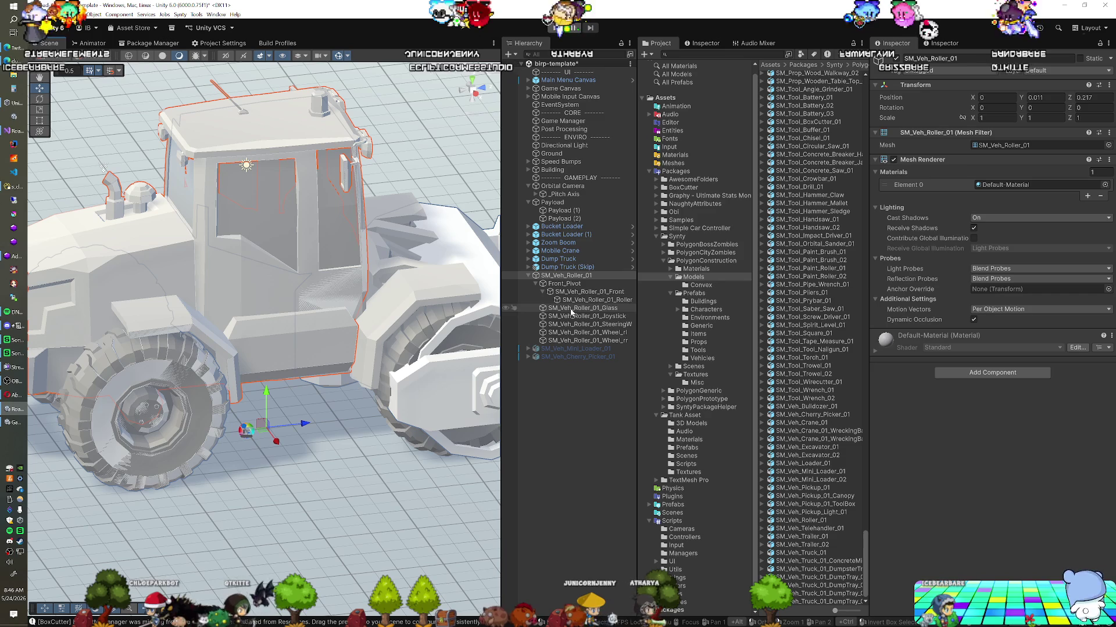
Unpack the Bucket Loader (1) copy from its prefab.
click(564, 235)
right_click(566, 234)
mouse_move(604, 457)
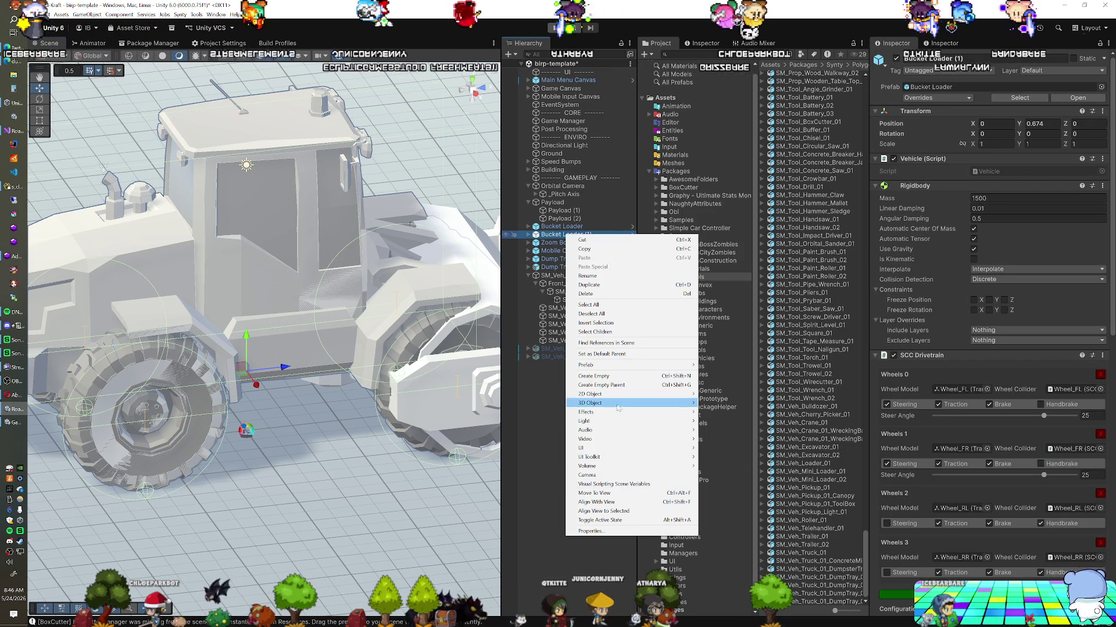
mouse_move(610, 365)
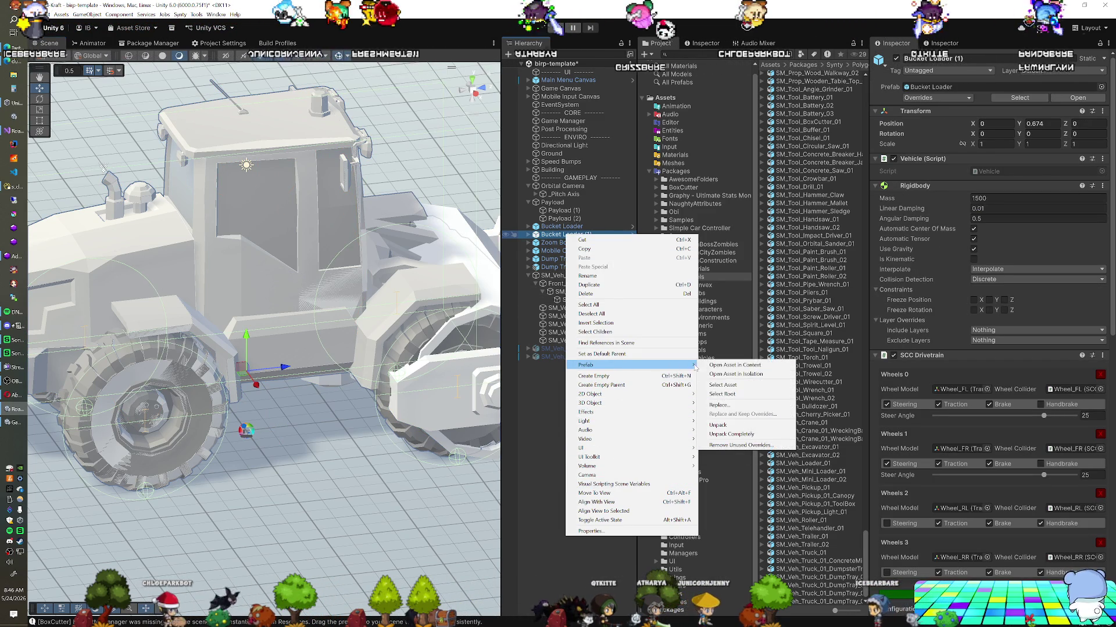
click(719, 426)
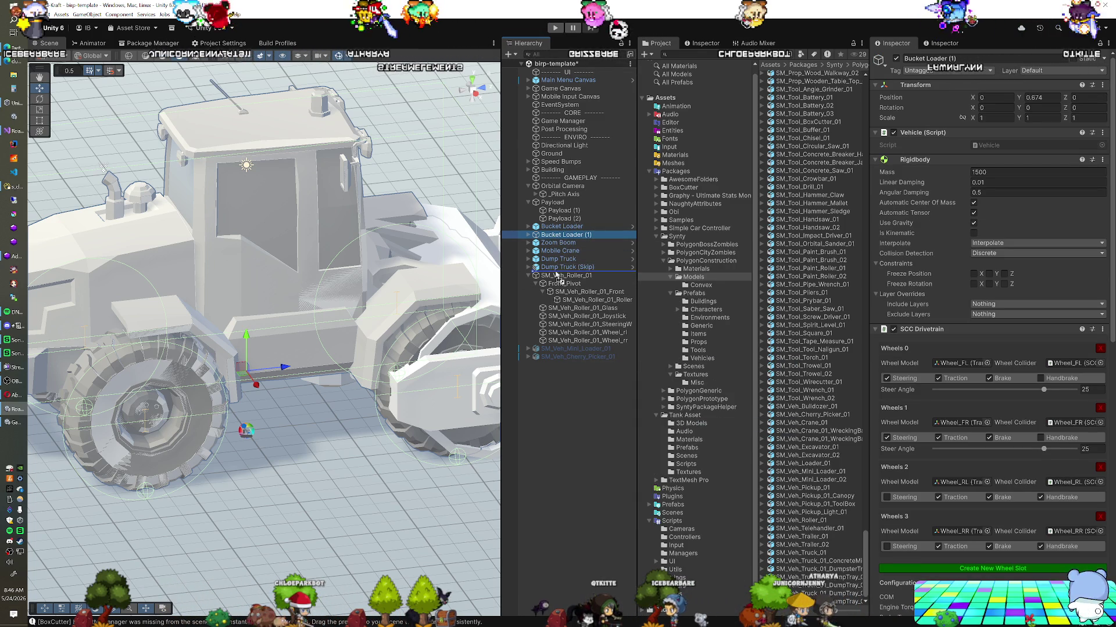
Place the copy above SM_Veh_Roller_01 and rename it Roller.
drag(556, 275, 564, 272)
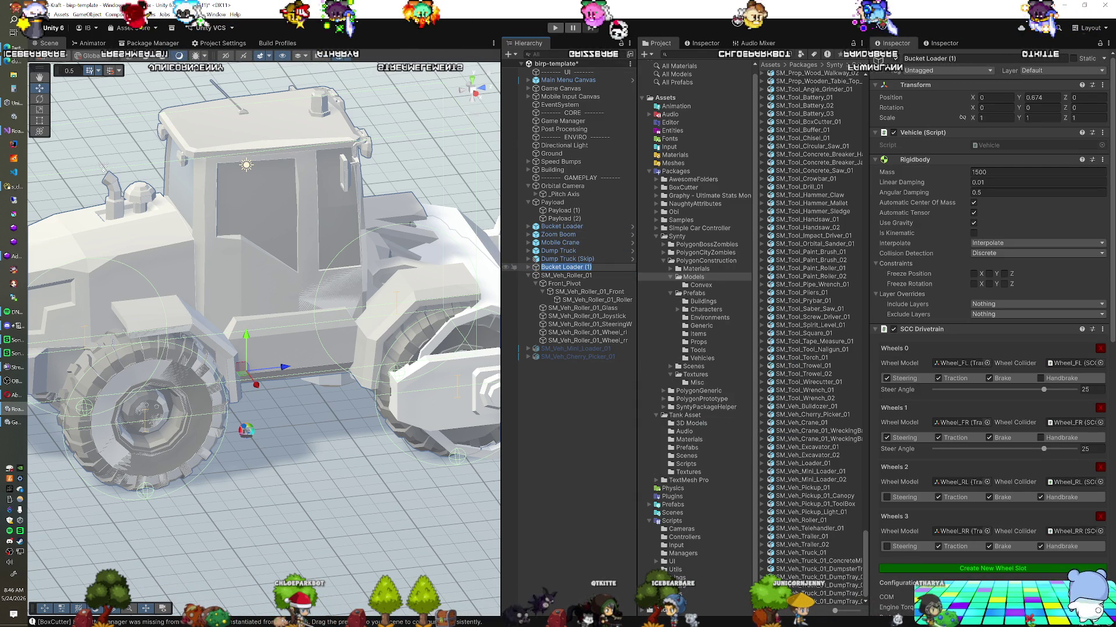
text(Roller)
key(Return)
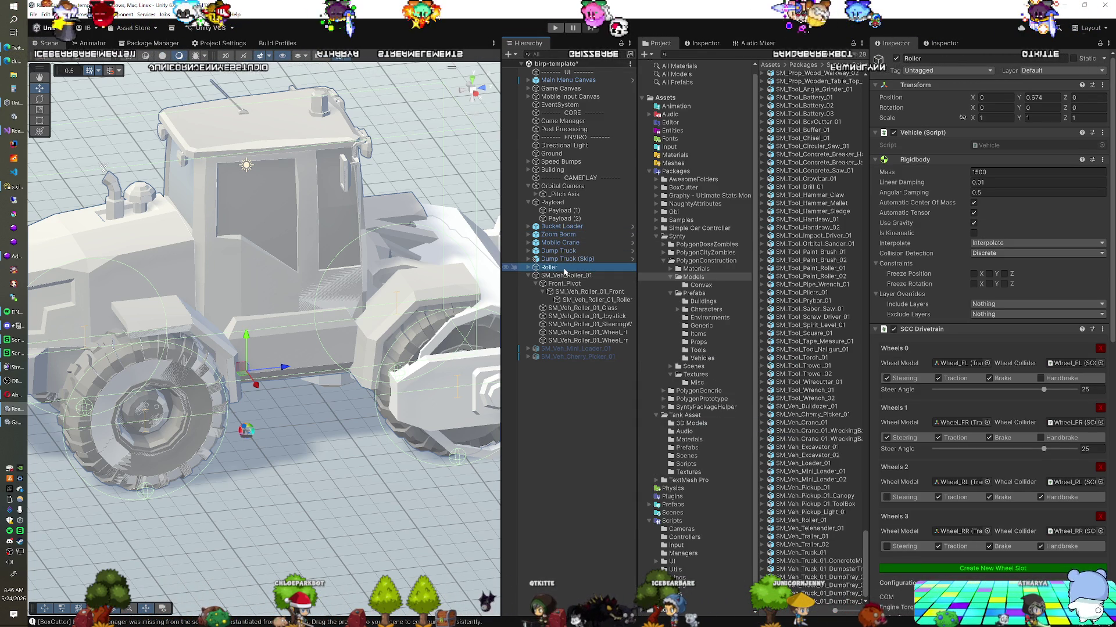
scroll(439, 410, up, 5)
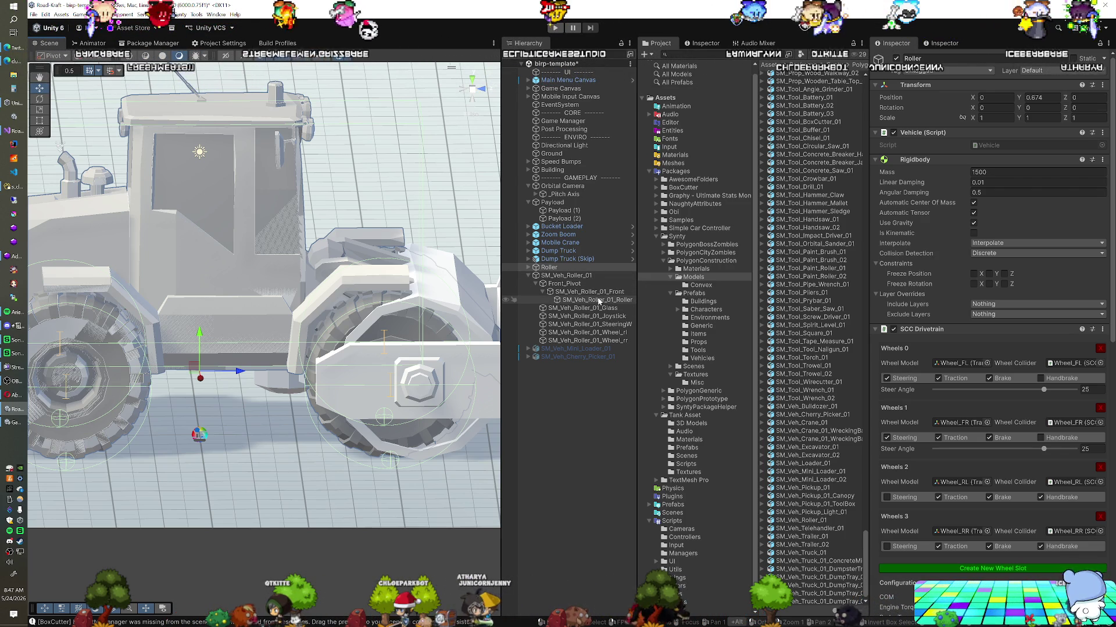
click(570, 275)
Nest SM_Veh_Roller_01 under Roller and move the loader's Exhaust onto it.
click(563, 267)
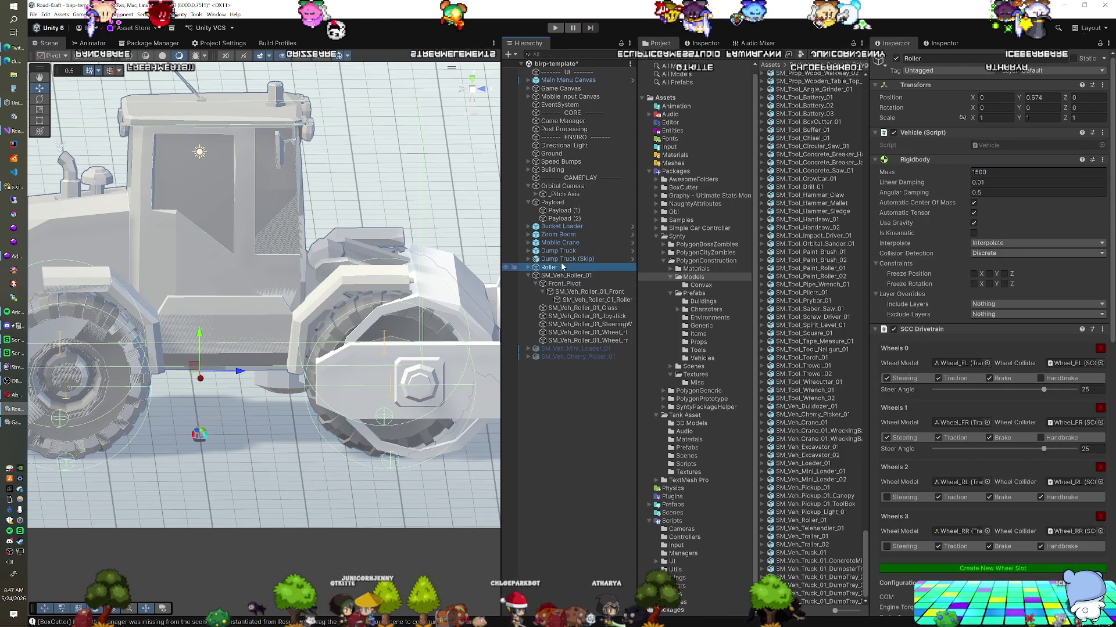
click(528, 268)
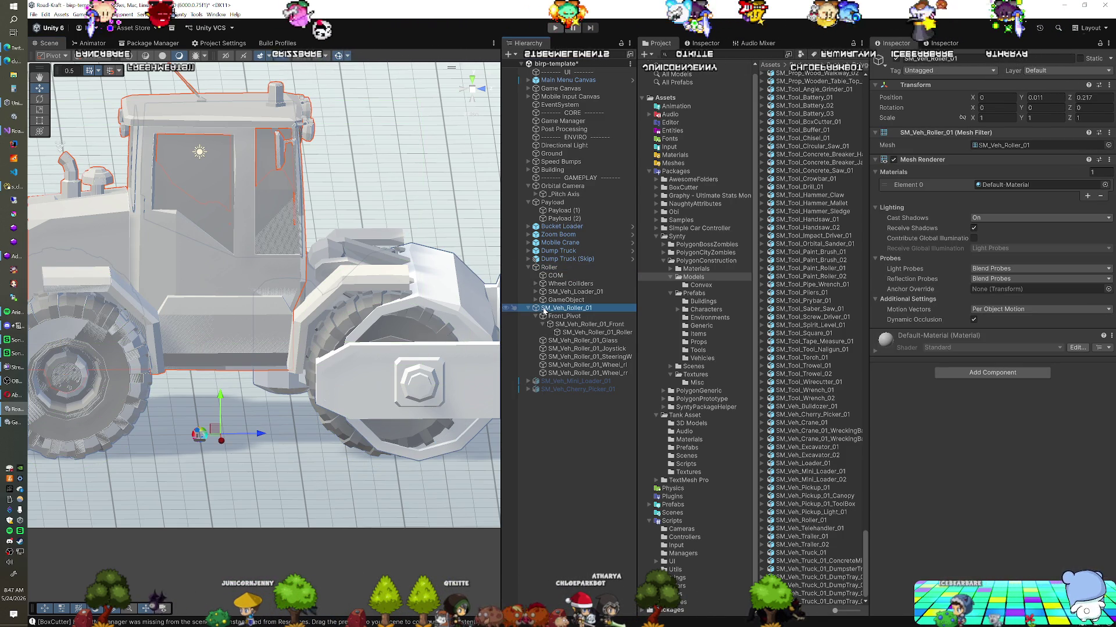
drag(557, 294, 559, 302)
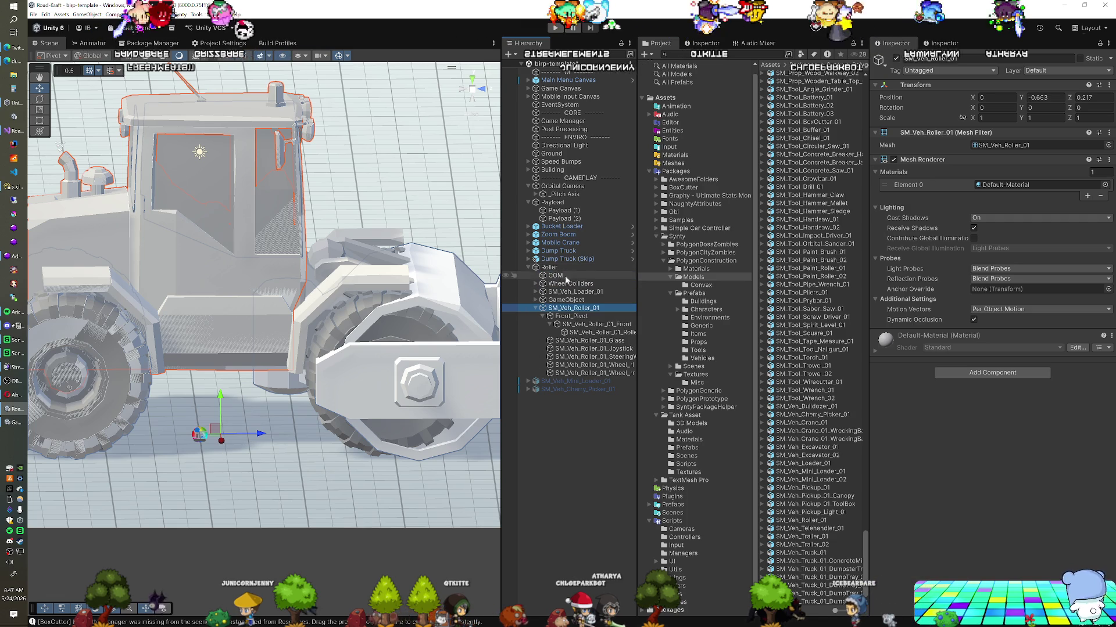
click(561, 292)
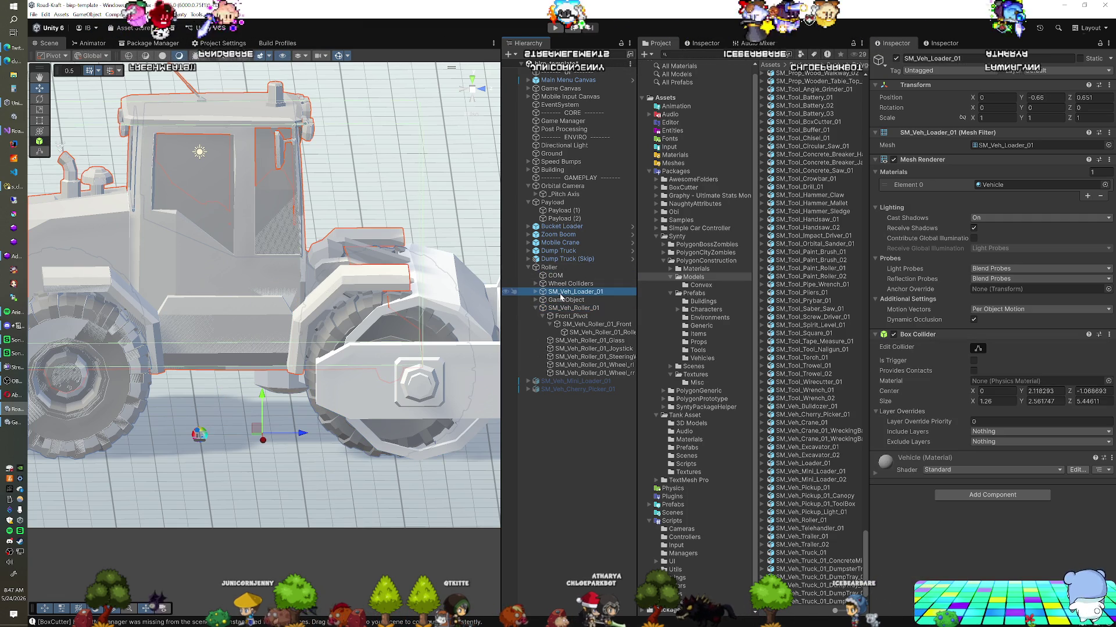
click(535, 291)
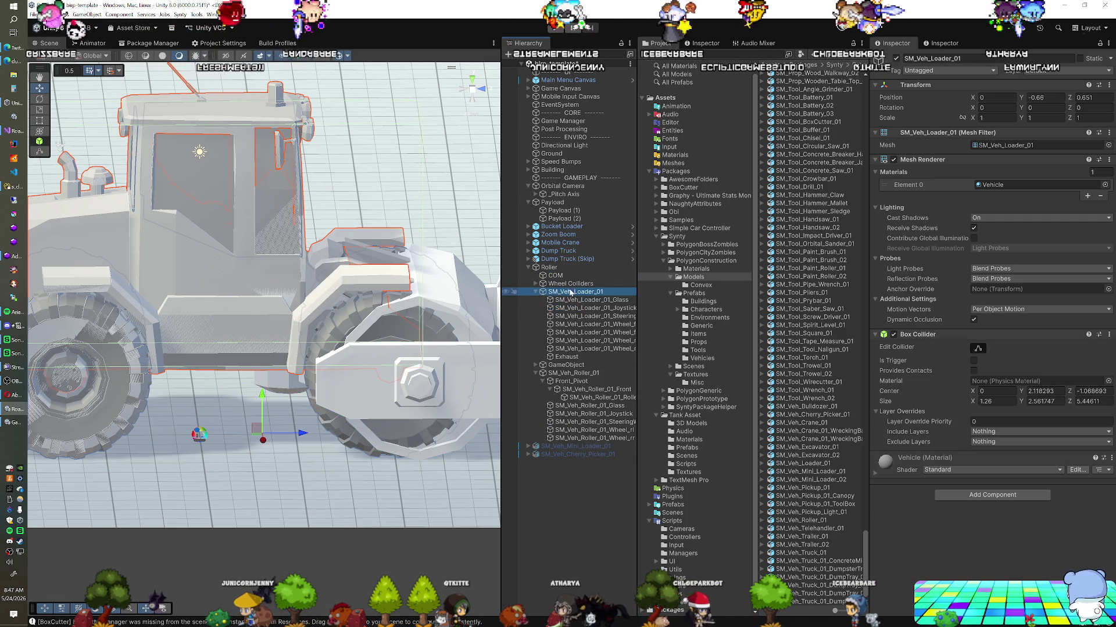
click(567, 357)
drag(570, 369, 573, 373)
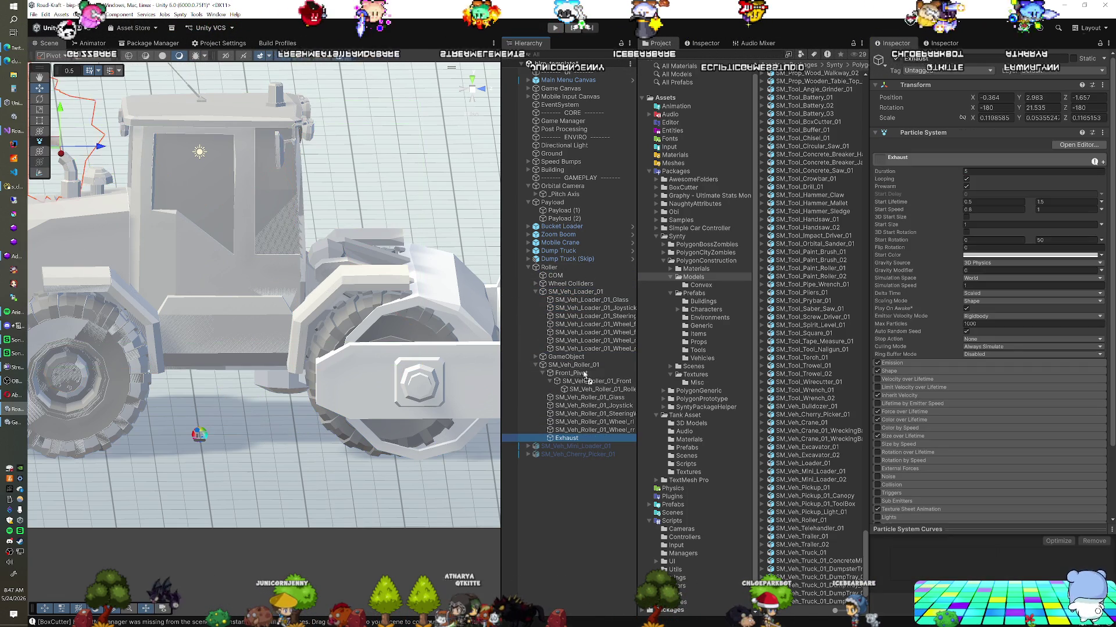
Delete the old SM_Veh_Loader_01 body.
click(570, 293)
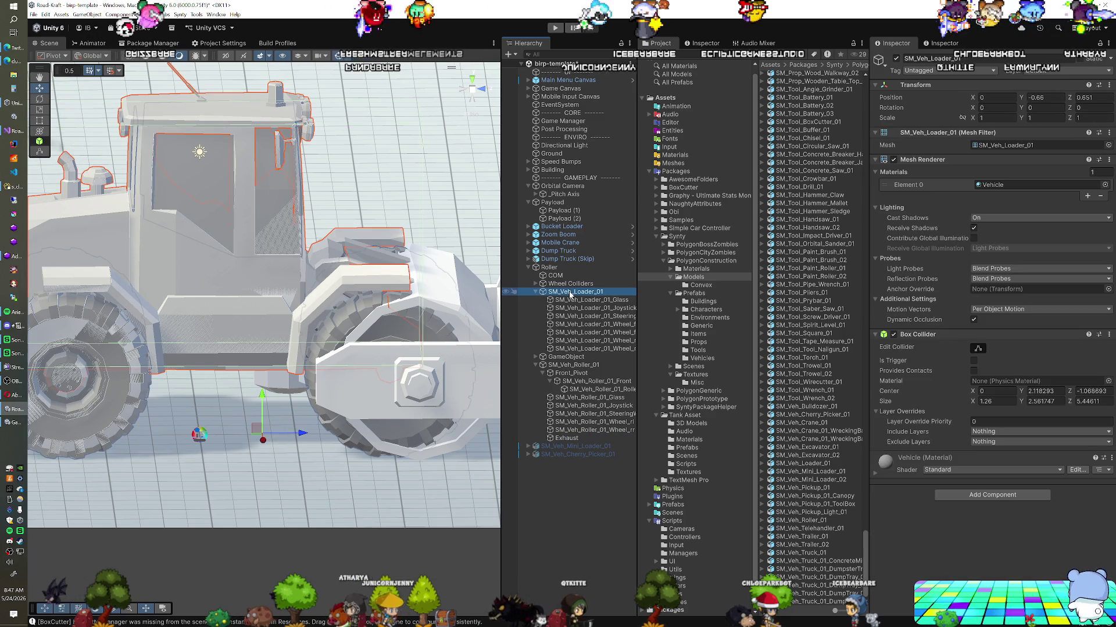
key(Delete)
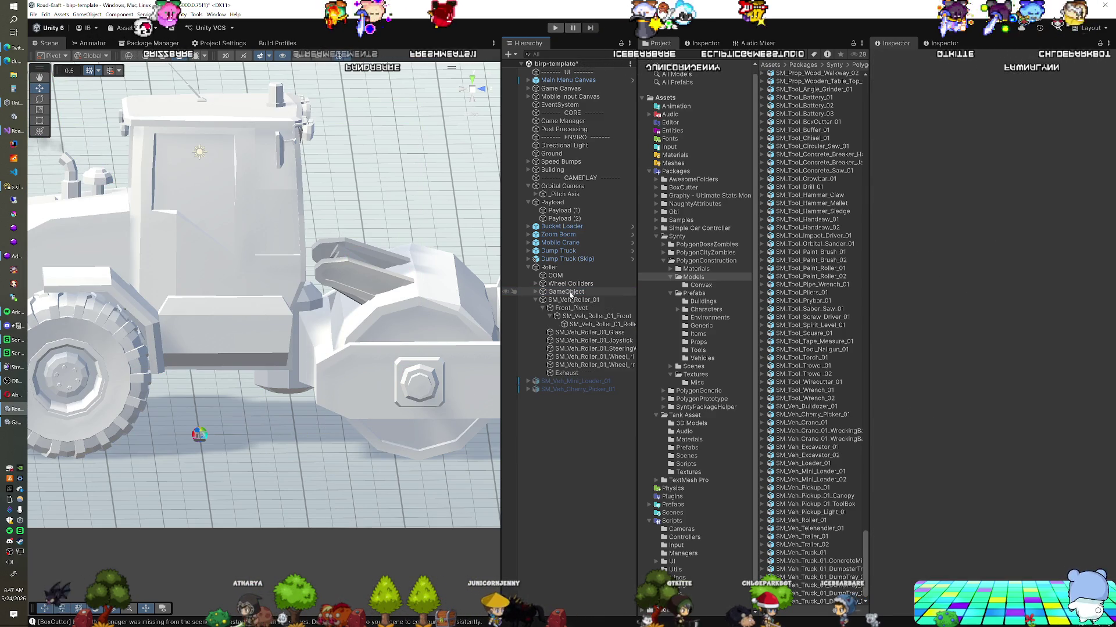
click(563, 294)
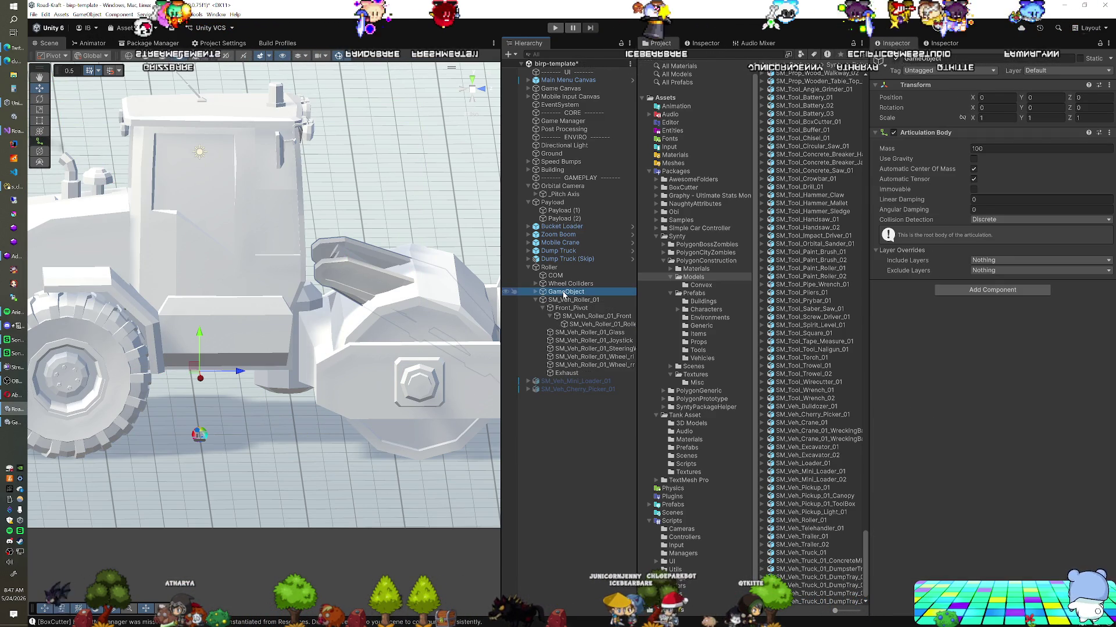
Remove the loader arm and the extra Wheel_FL collider, leaving one front Wheel_F.
key(ctrl+shift+v)
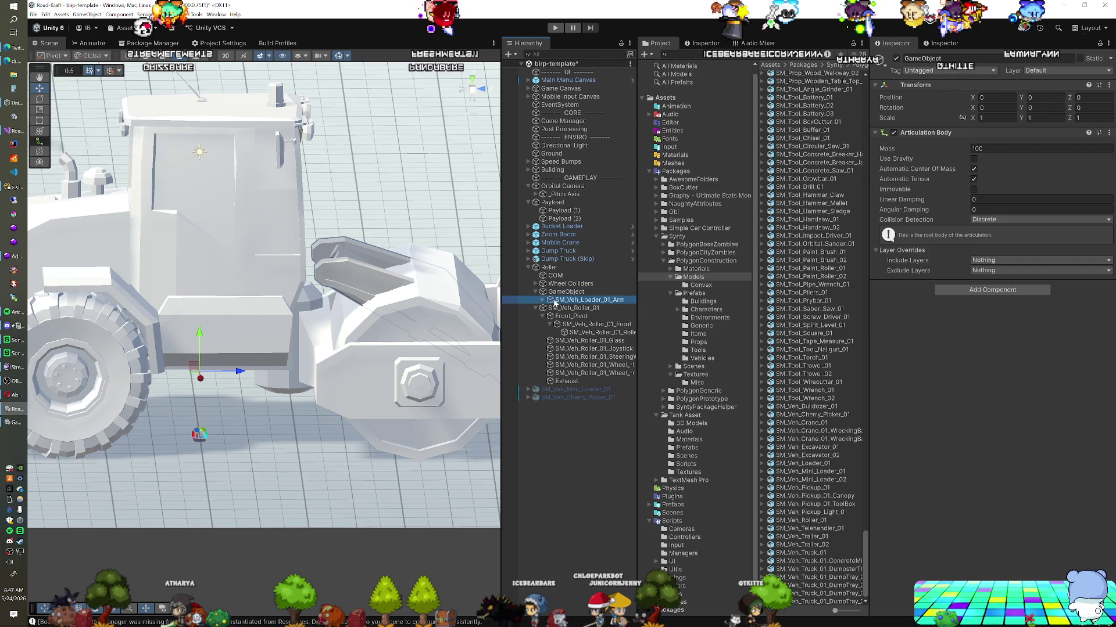
key(Delete)
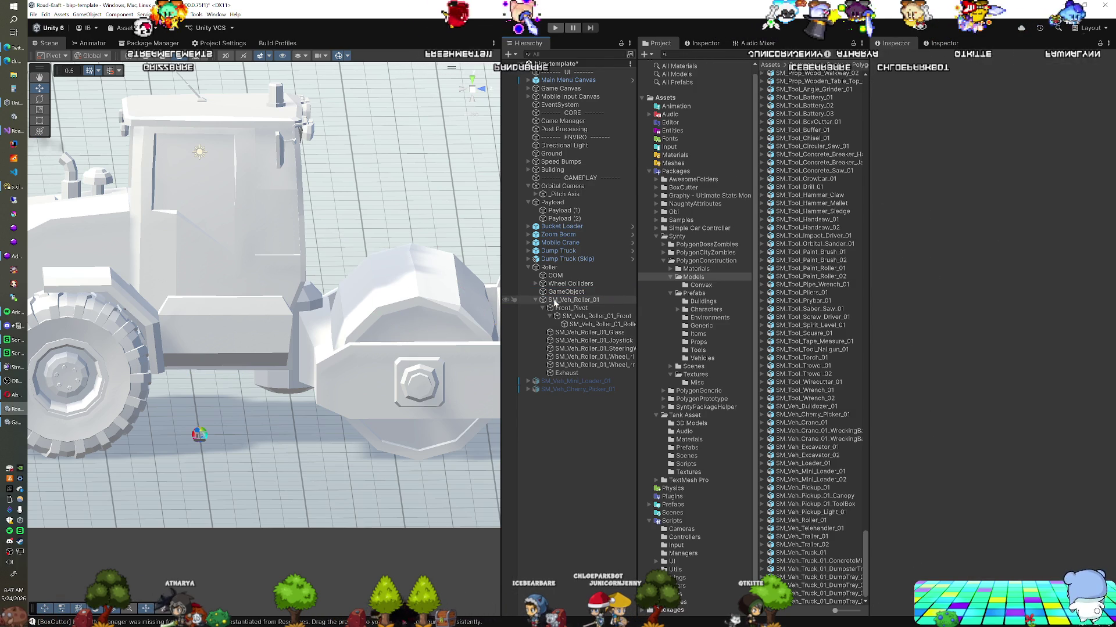
click(559, 294)
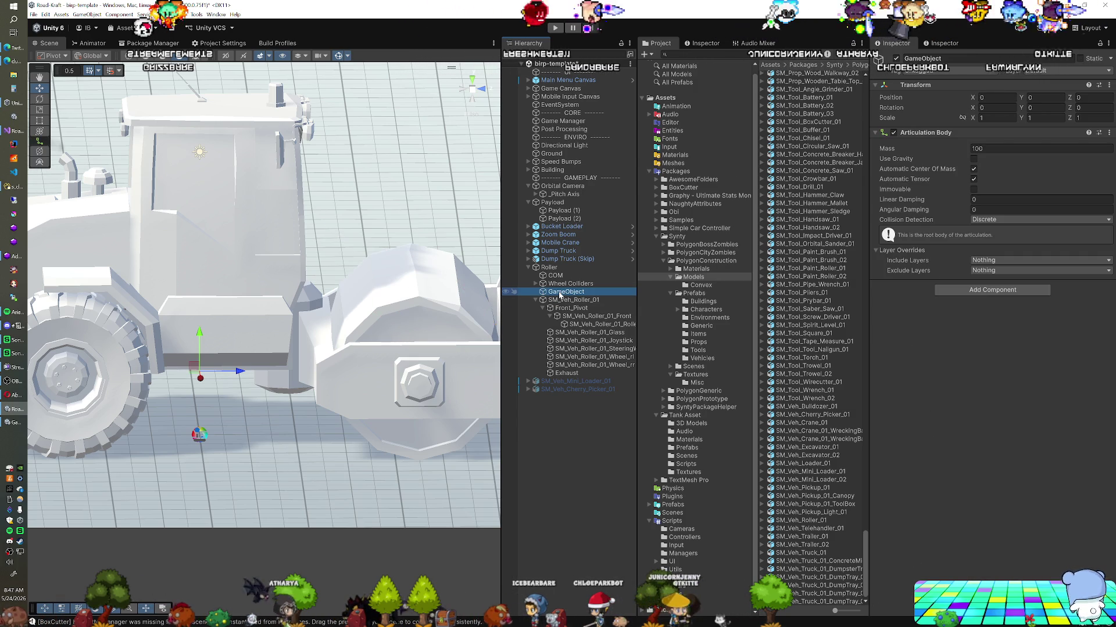
drag(343, 349, 337, 323)
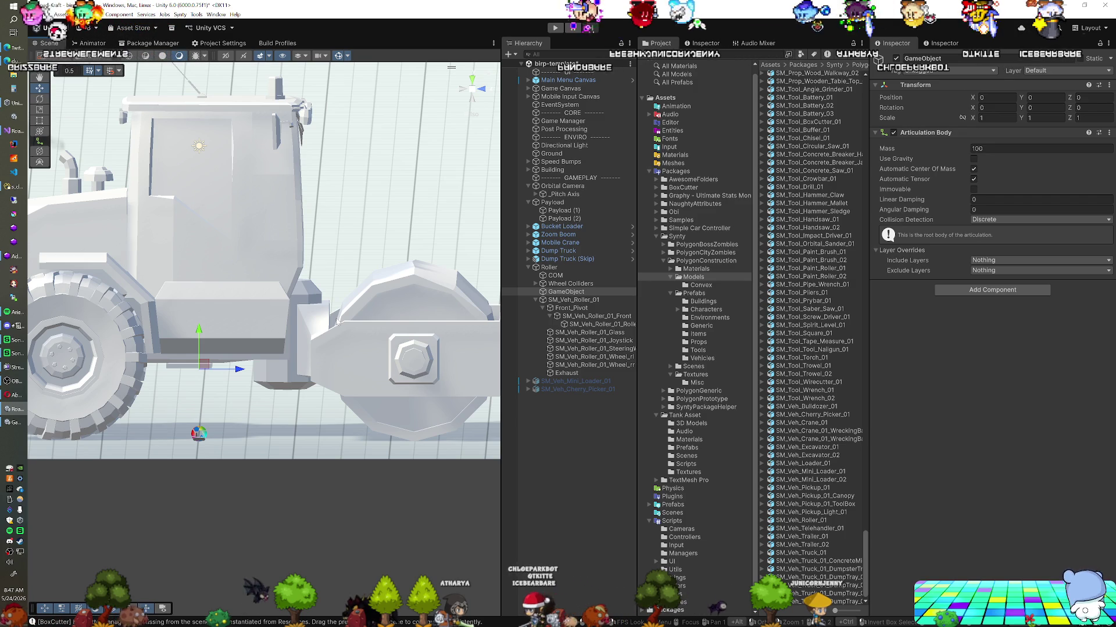
click(535, 284)
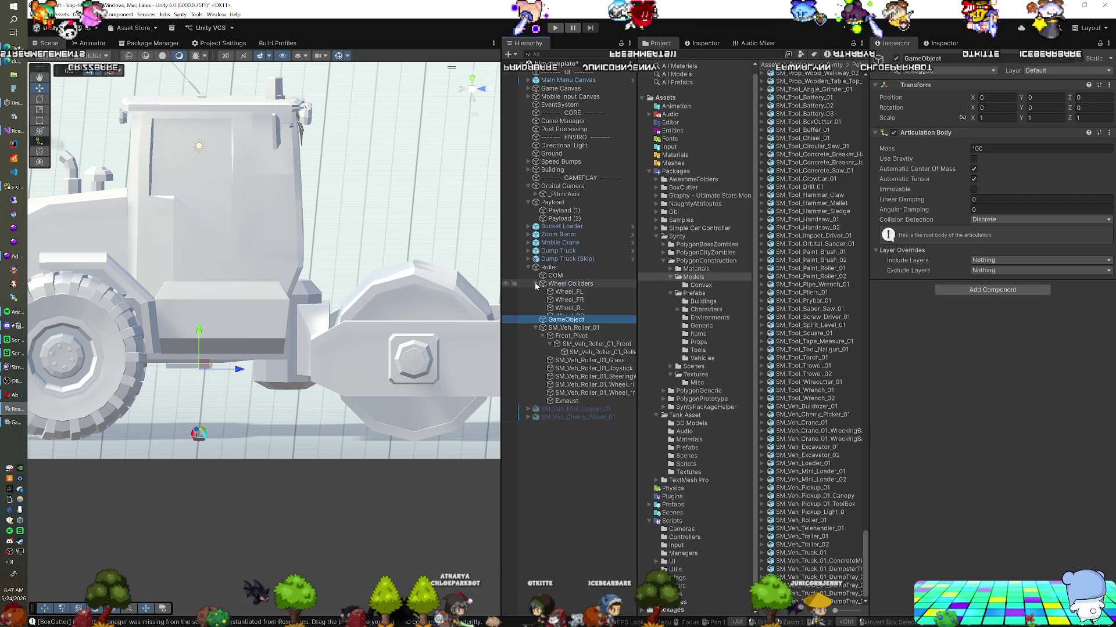
click(587, 300)
click(588, 292)
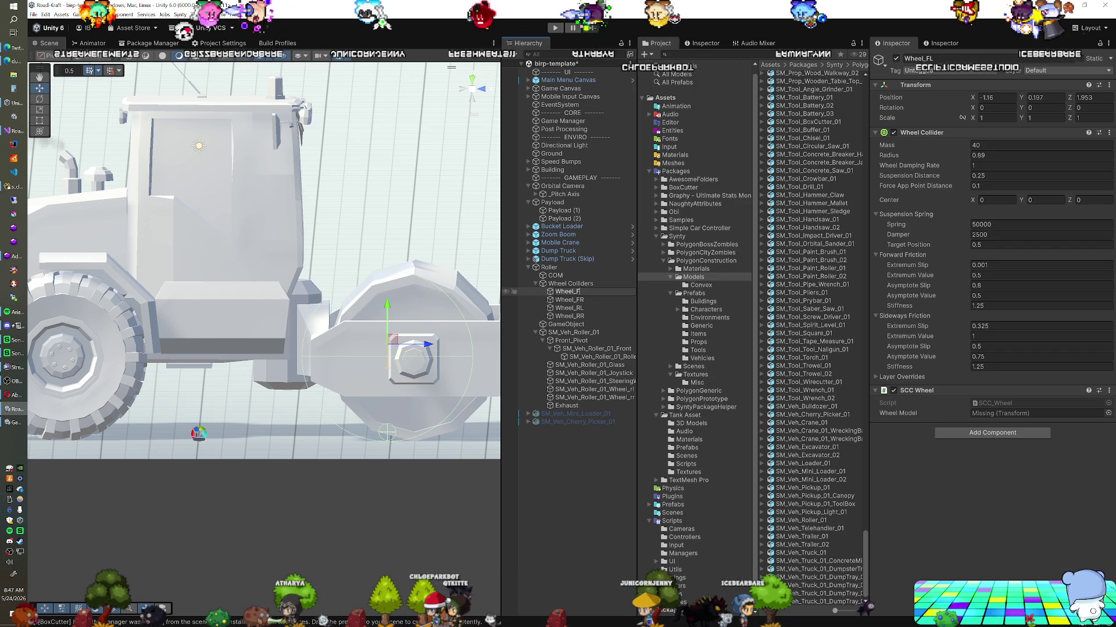
key(Delete)
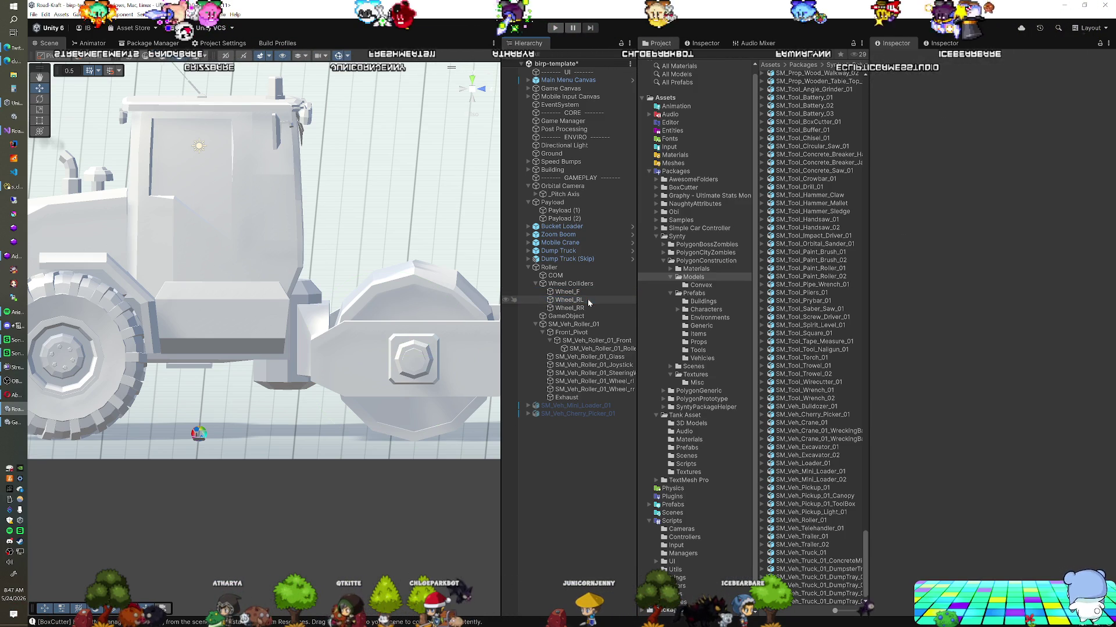
click(588, 292)
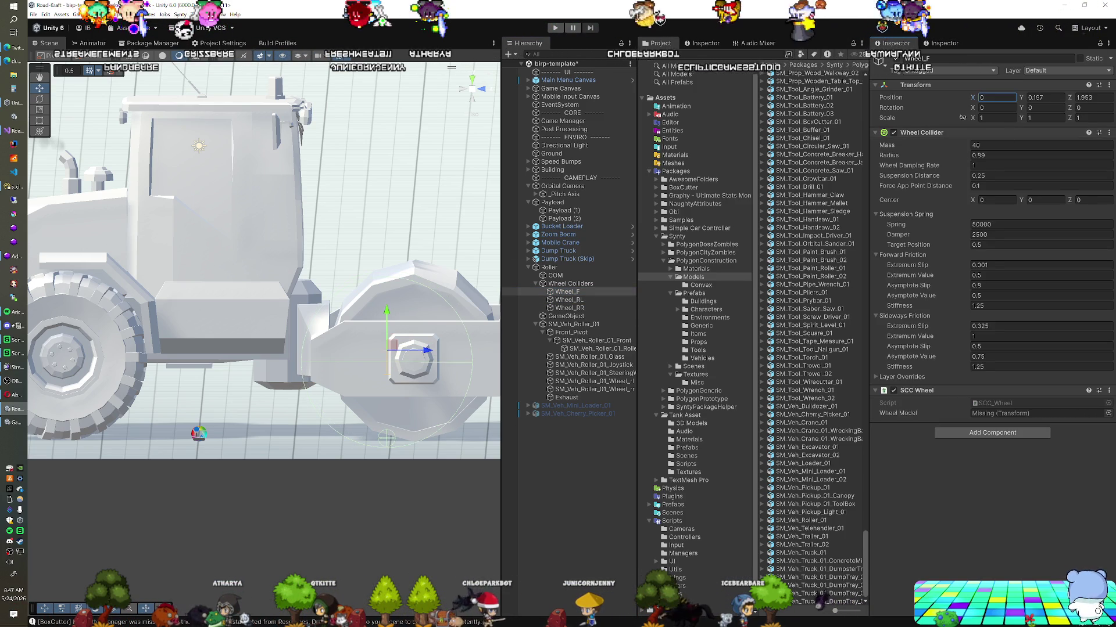
Assign SM_Veh_Roller_01_Roller as Wheel_F's SCC Wheel model.
mouse_move(336, 306)
mouse_down()
mouse_move(76, 358)
mouse_move(352, 326)
mouse_move(357, 307)
mouse_up()
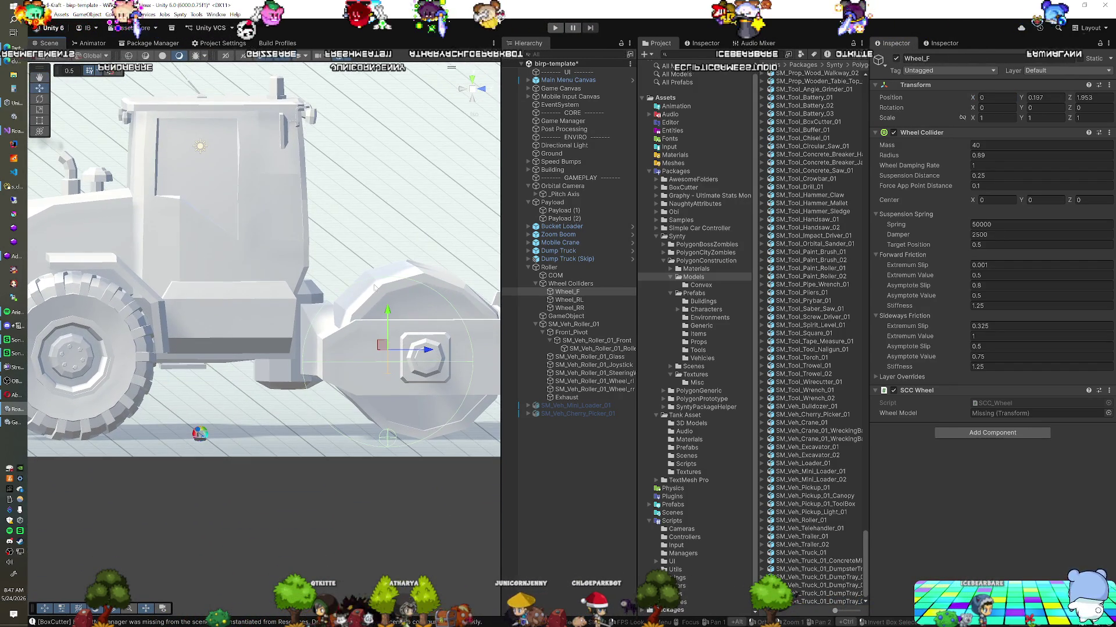
click(460, 93)
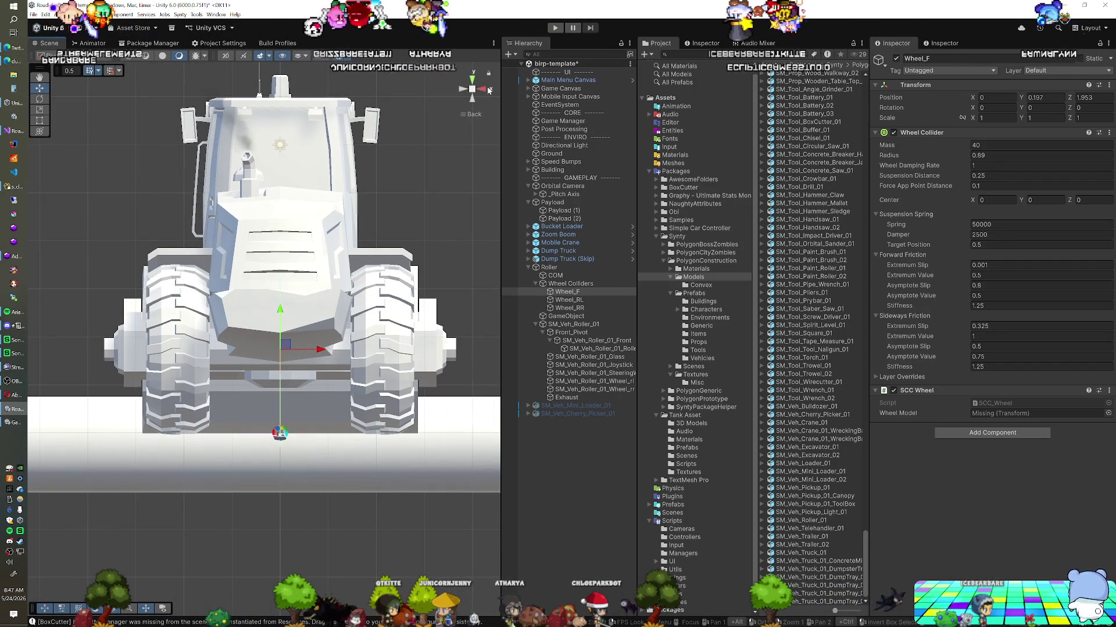
click(486, 90)
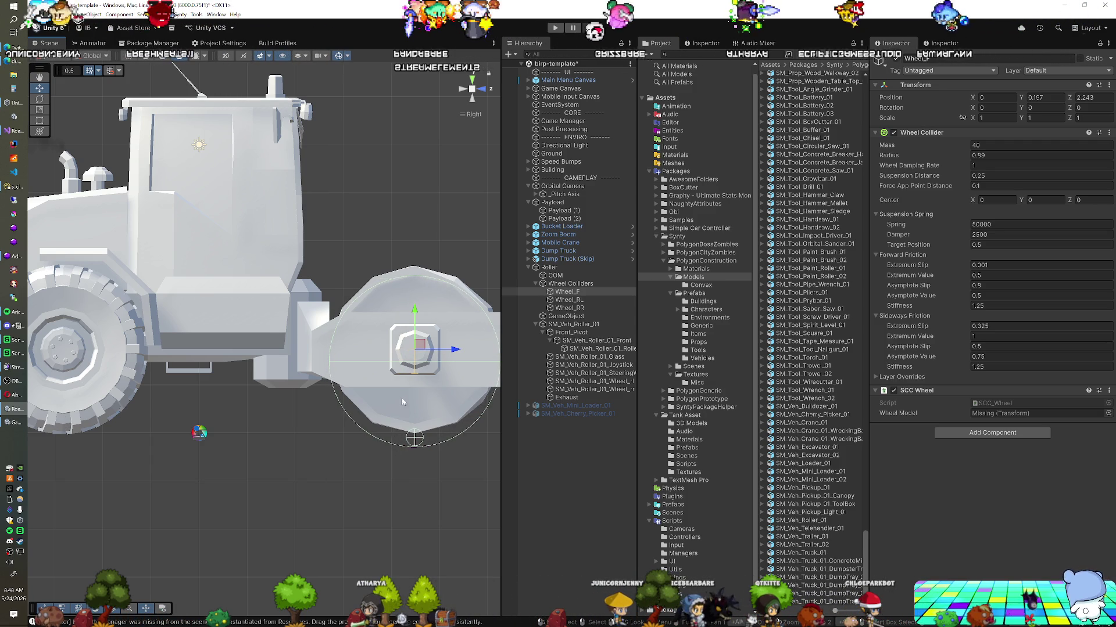
mouse_move(398, 369)
alt+mouse_down()
mouse_move(371, 408)
mouse_move(402, 381)
mouse_move(424, 401)
alt+mouse_up()
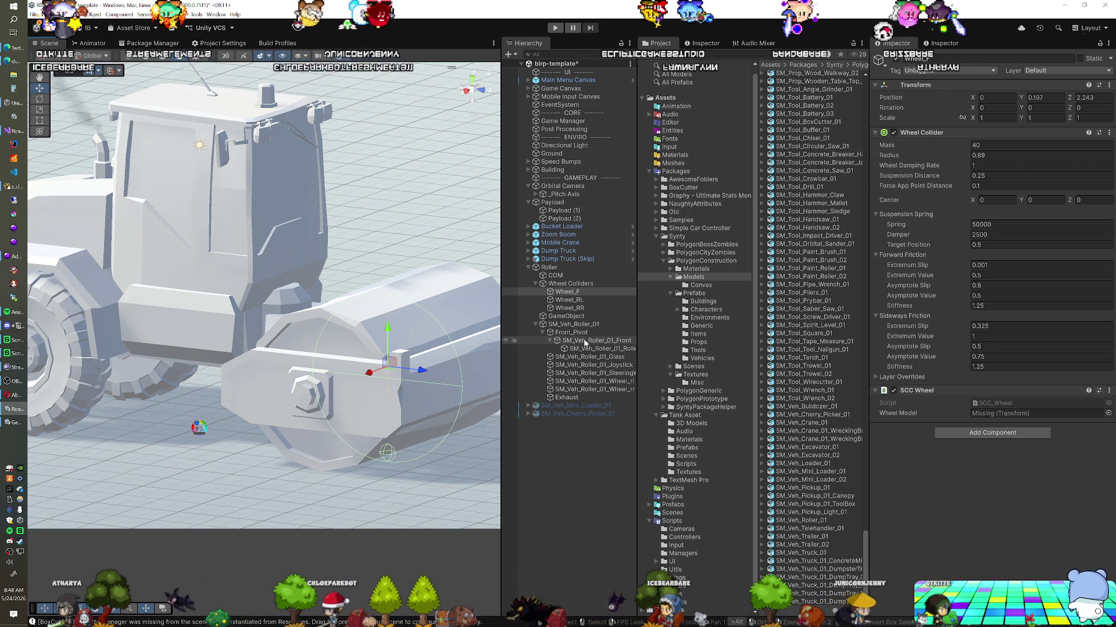
drag(586, 349, 1034, 413)
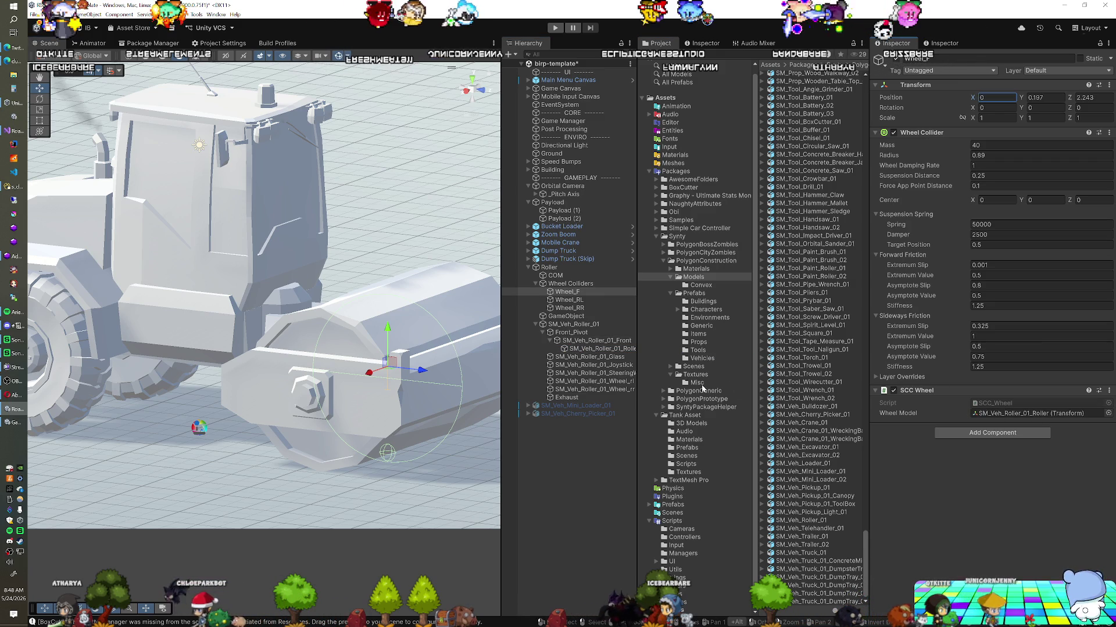
Assign SM_Veh_Roller_01_Wheel_rr as Wheel_RR's SCC Wheel model.
click(592, 301)
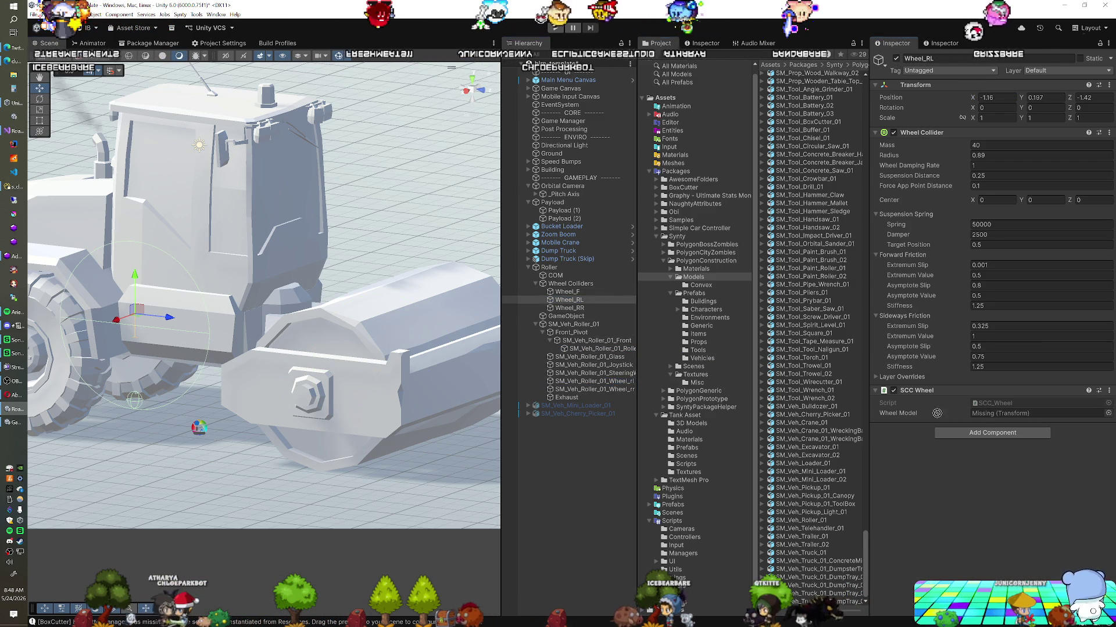
click(590, 308)
drag(597, 392, 1040, 413)
drag(279, 360, 321, 357)
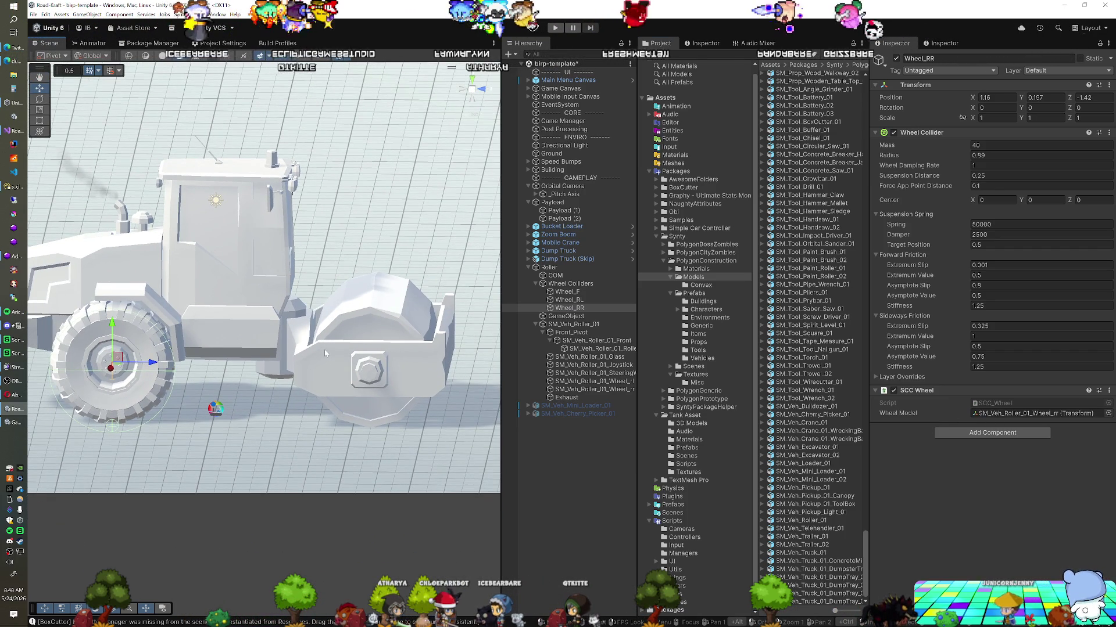
Remove the empty Wheels 1 drivetrain slot and disable steering on the front roller.
click(577, 269)
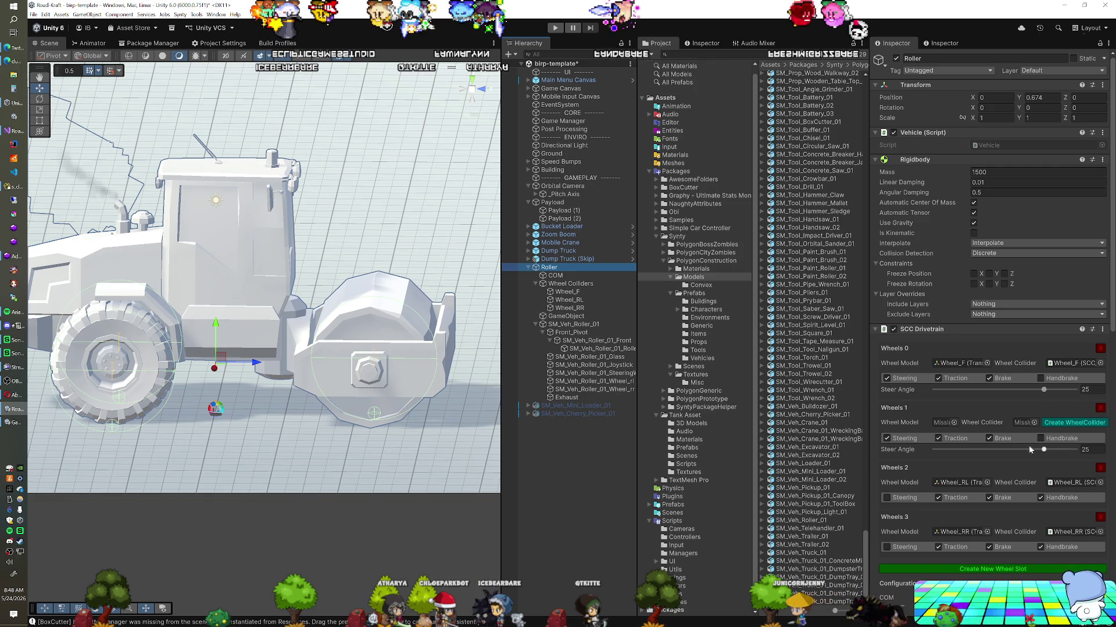
click(1098, 409)
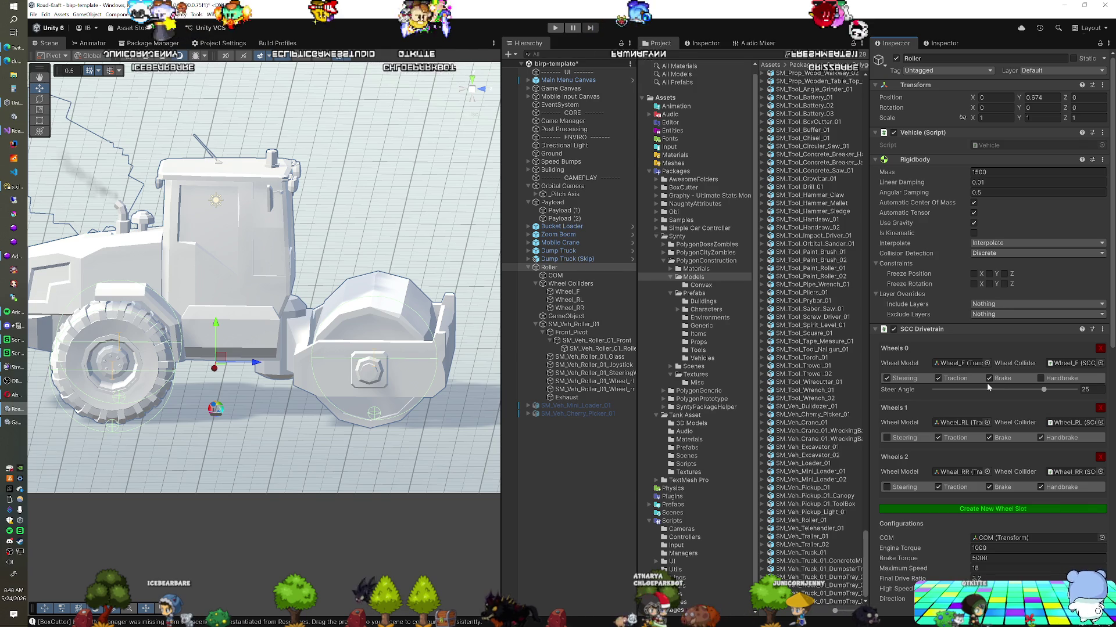
click(889, 379)
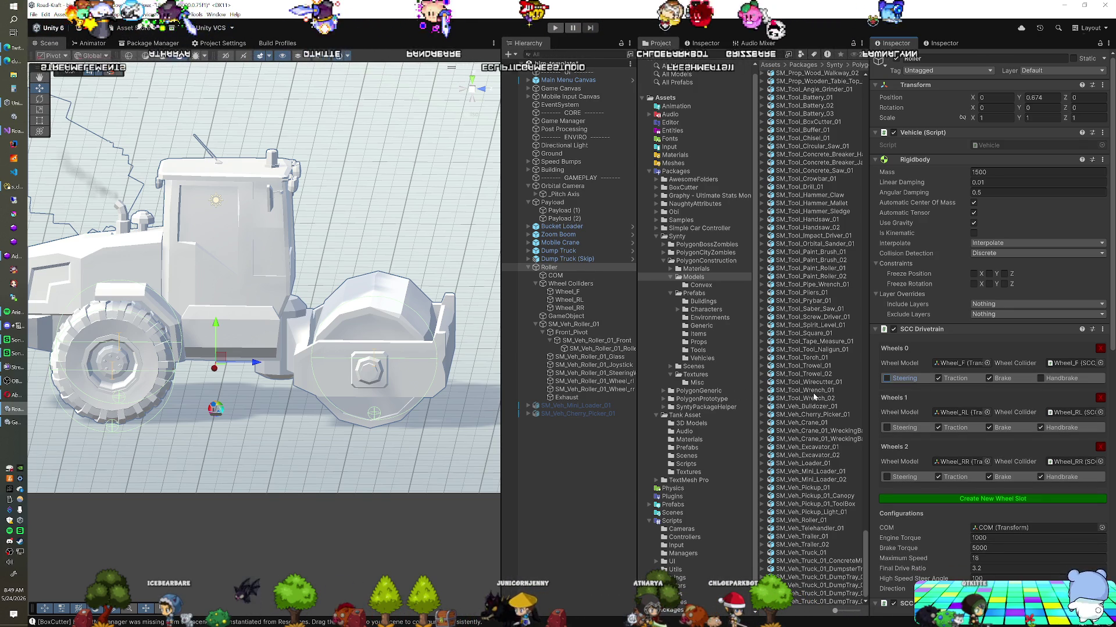
click(1040, 378)
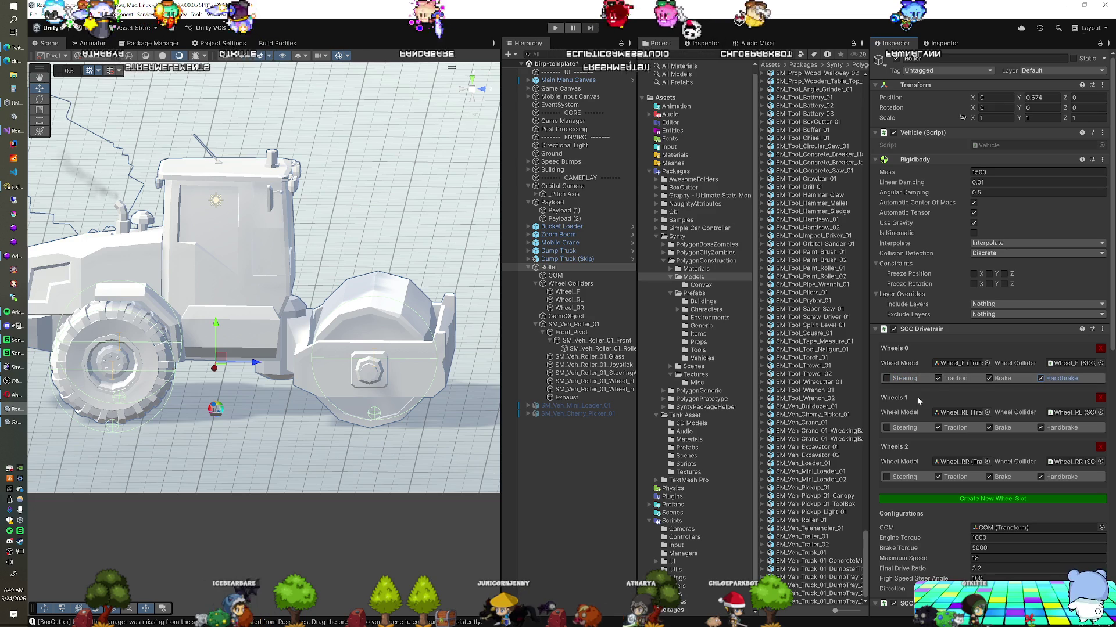
click(1041, 378)
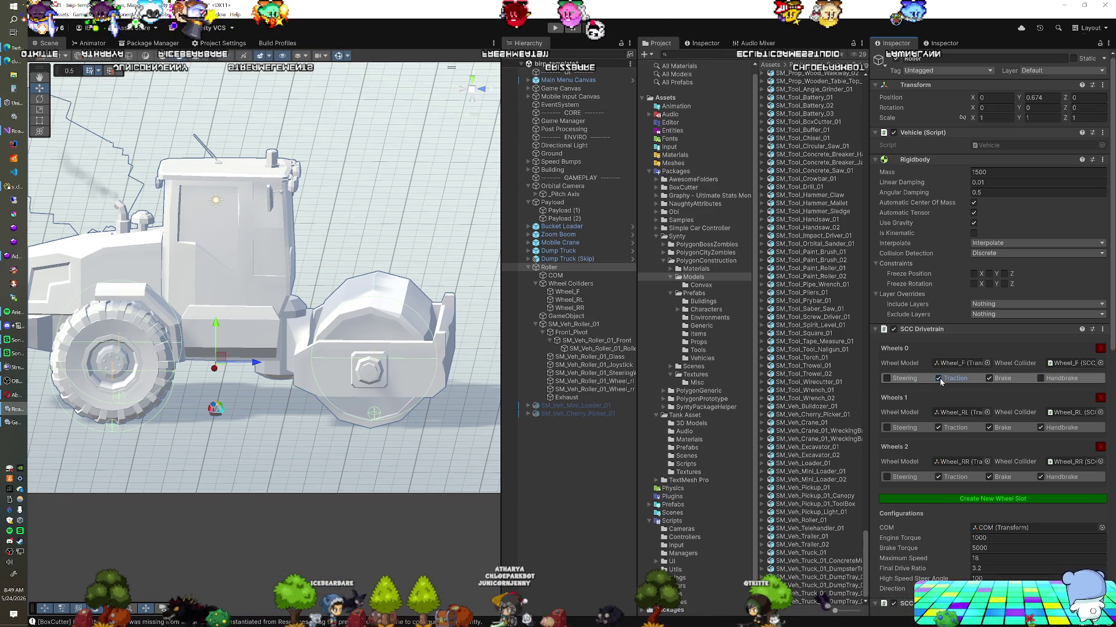
Scroll down to the Fixed Joint and locate its connected body.
scroll(1000, 388, down, 4)
scroll(1000, 388, down, 4)
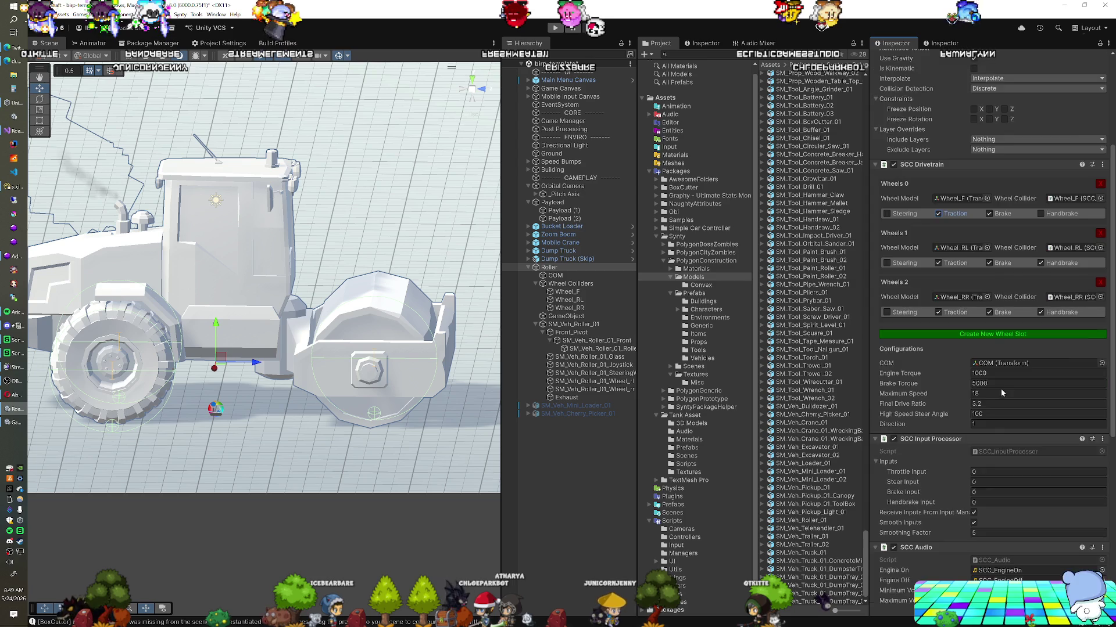
scroll(1000, 394, down, 1)
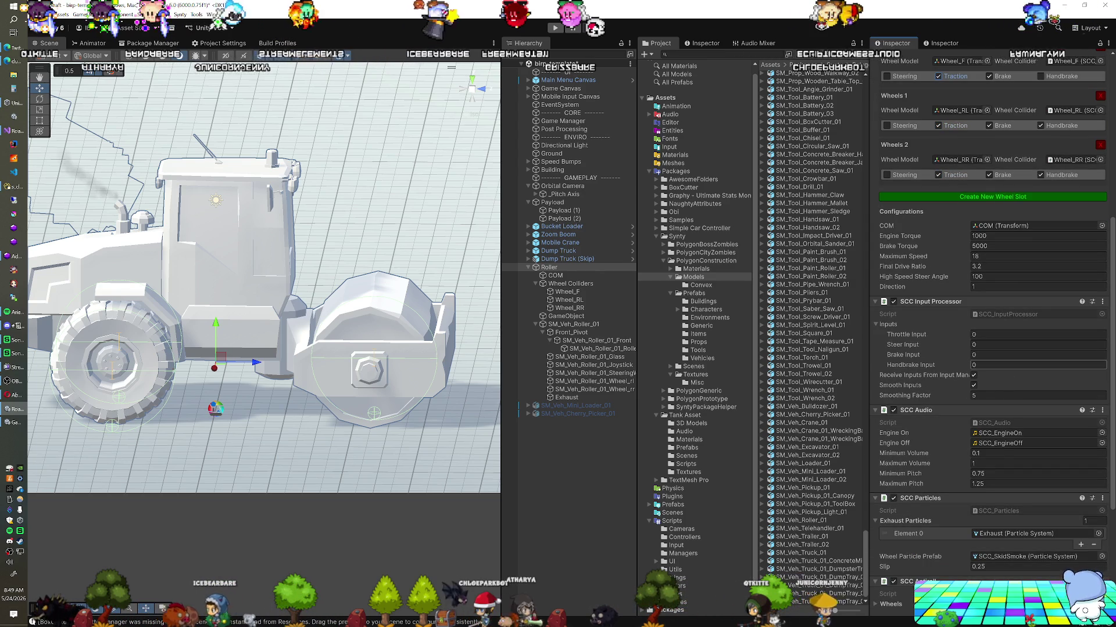
scroll(997, 369, down, 2)
scroll(995, 367, down, 1)
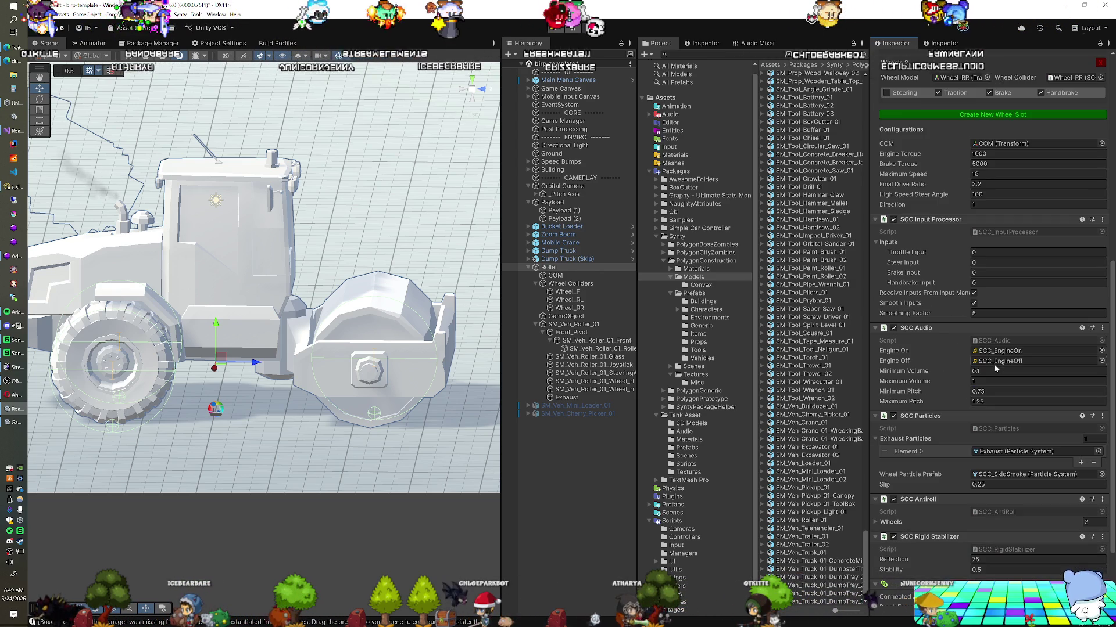
scroll(994, 368, down, 3)
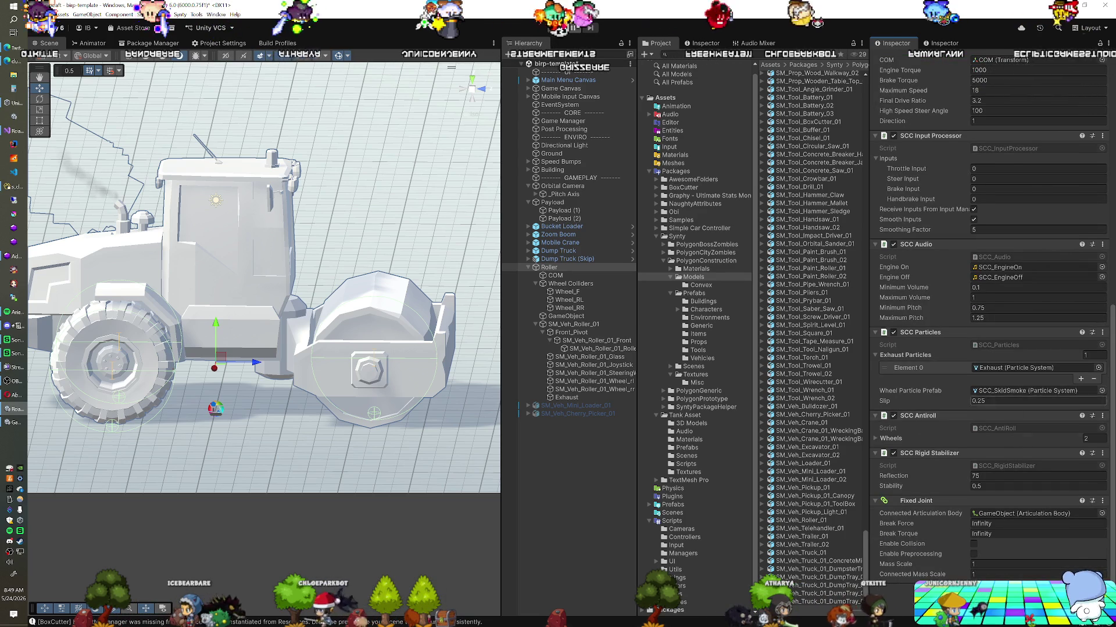
click(1009, 514)
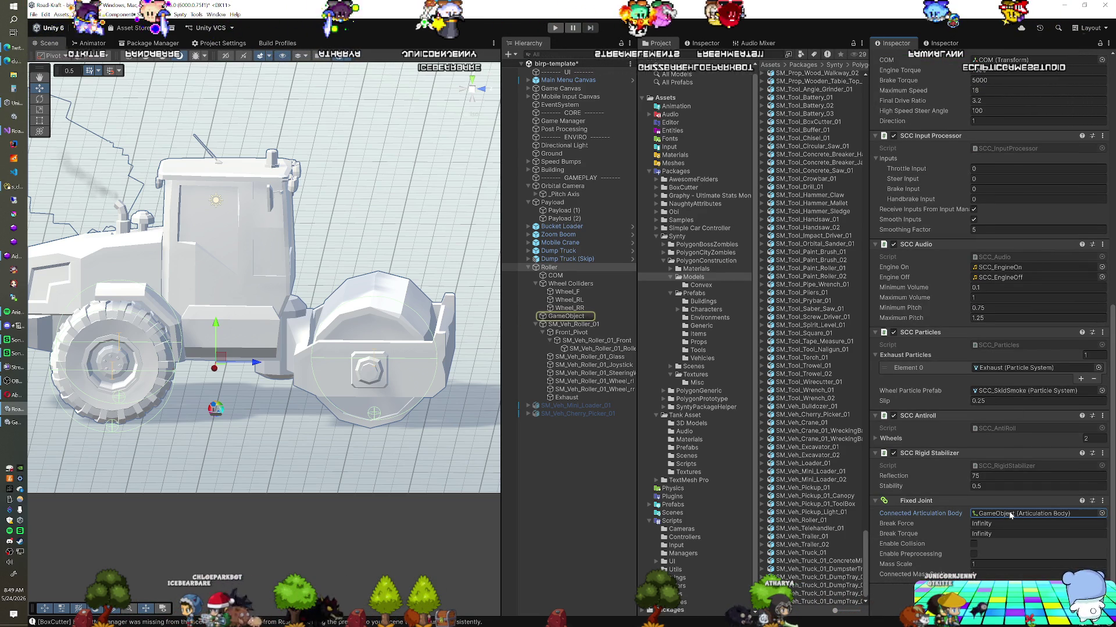
Add an Articulation Body component to Front_Pivot via the 'art' search.
click(587, 333)
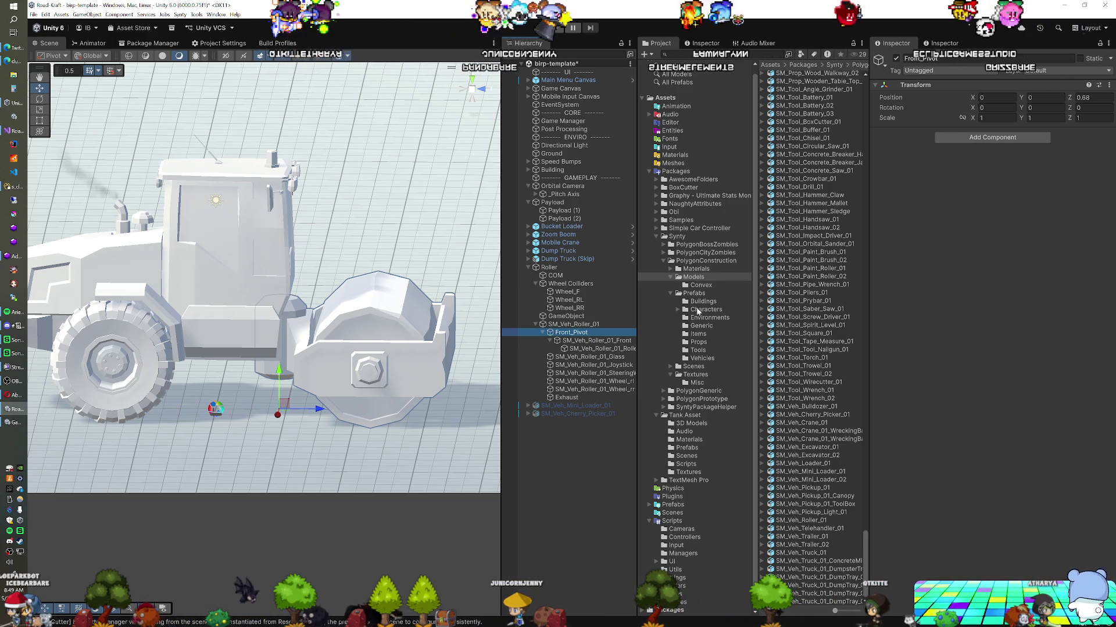
click(973, 141)
text(box)
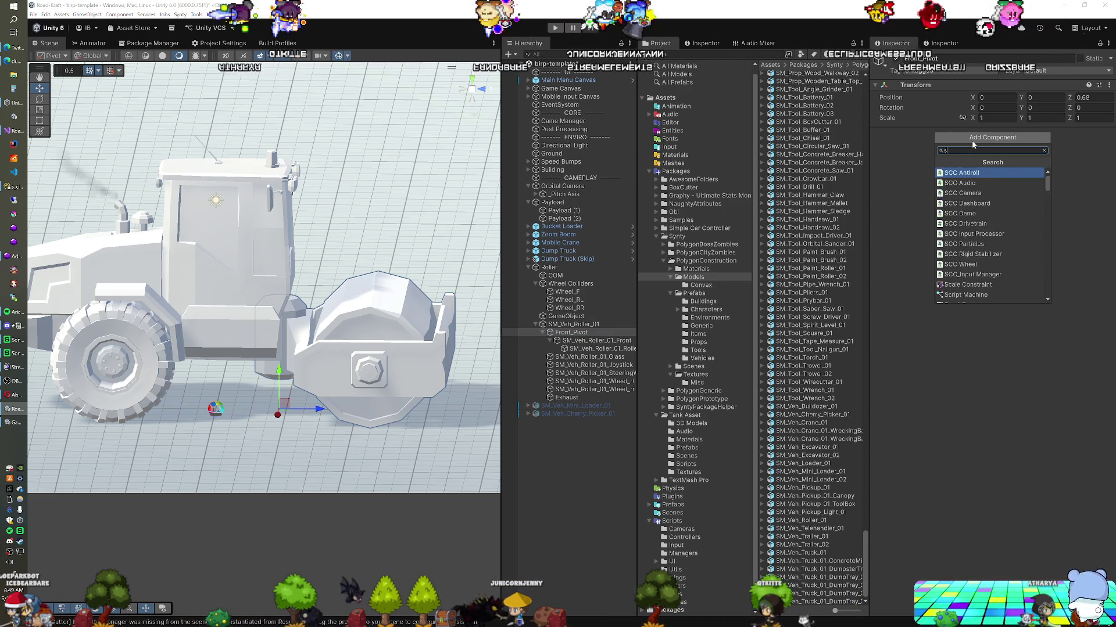
text(sti)
key(BackSpace)
key(BackSpace)
key(BackSpace)
text(art)
key(Return)
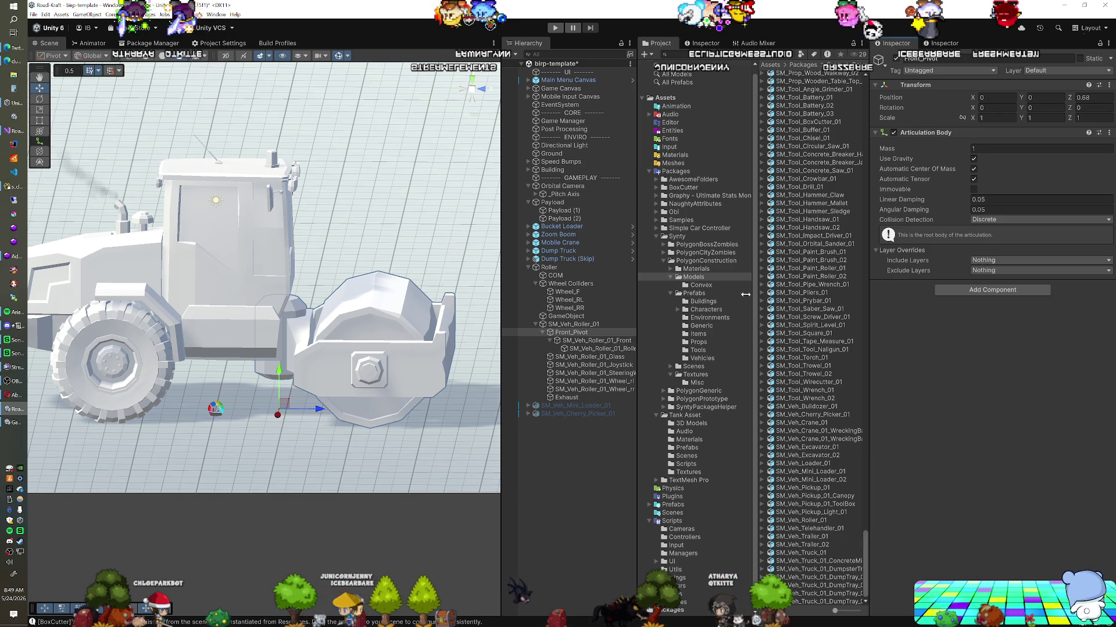
Try nesting Front_Pivot under GameObject, undo it, and compare GameObject's articulation settings.
drag(569, 333, 559, 318)
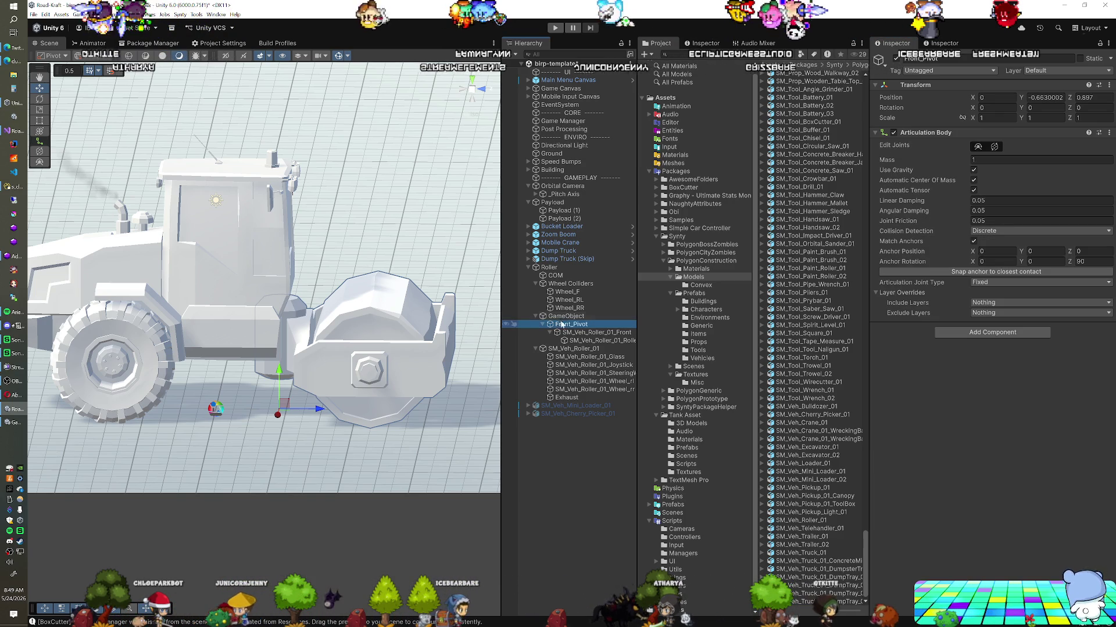
click(553, 317)
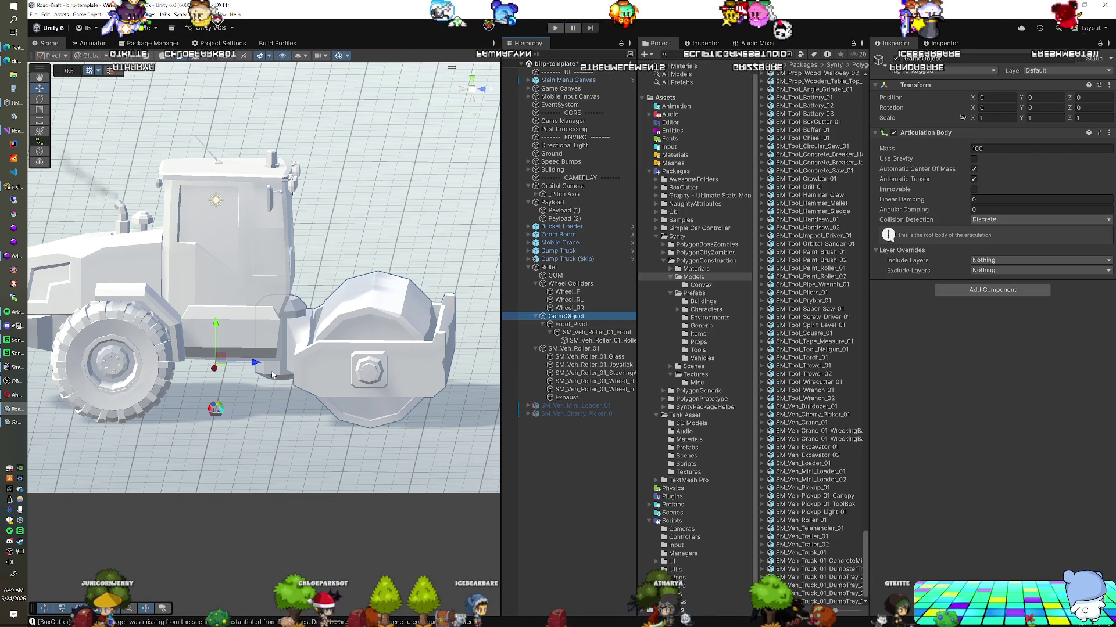
key(ctrl+z)
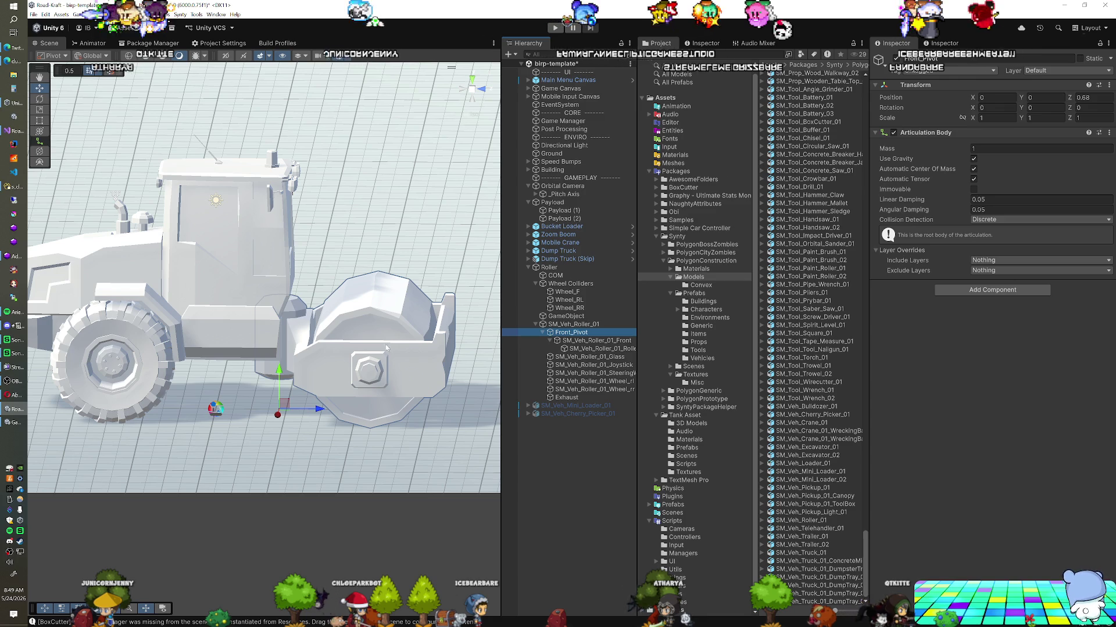
click(552, 318)
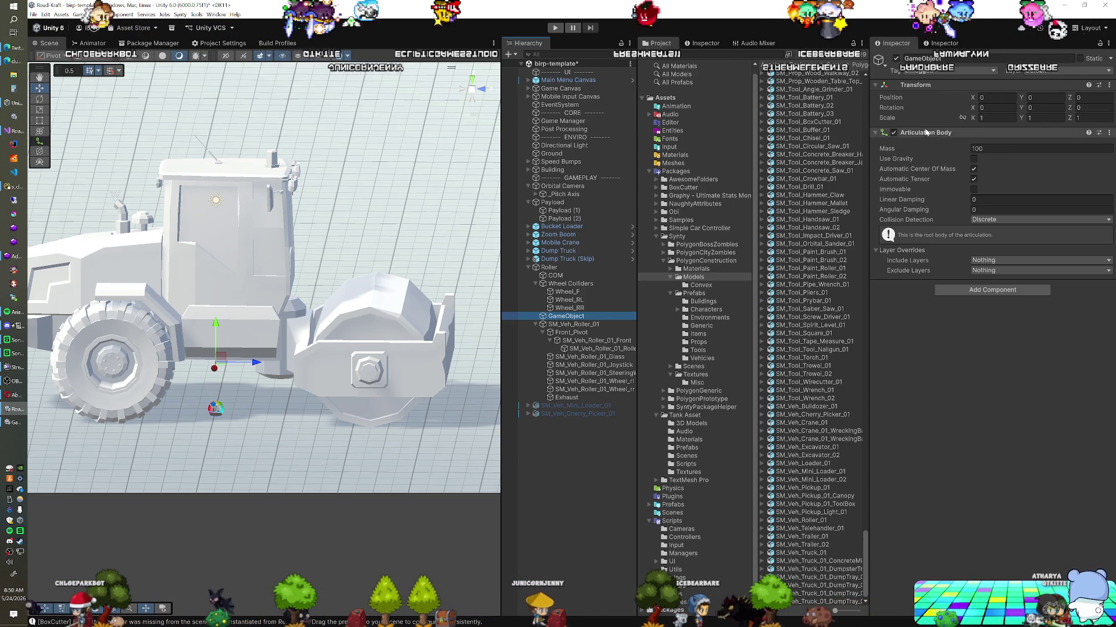
Delete the stray empty GameObject, try parenting Front_Pivot under Roller, then undo that move.
click(574, 333)
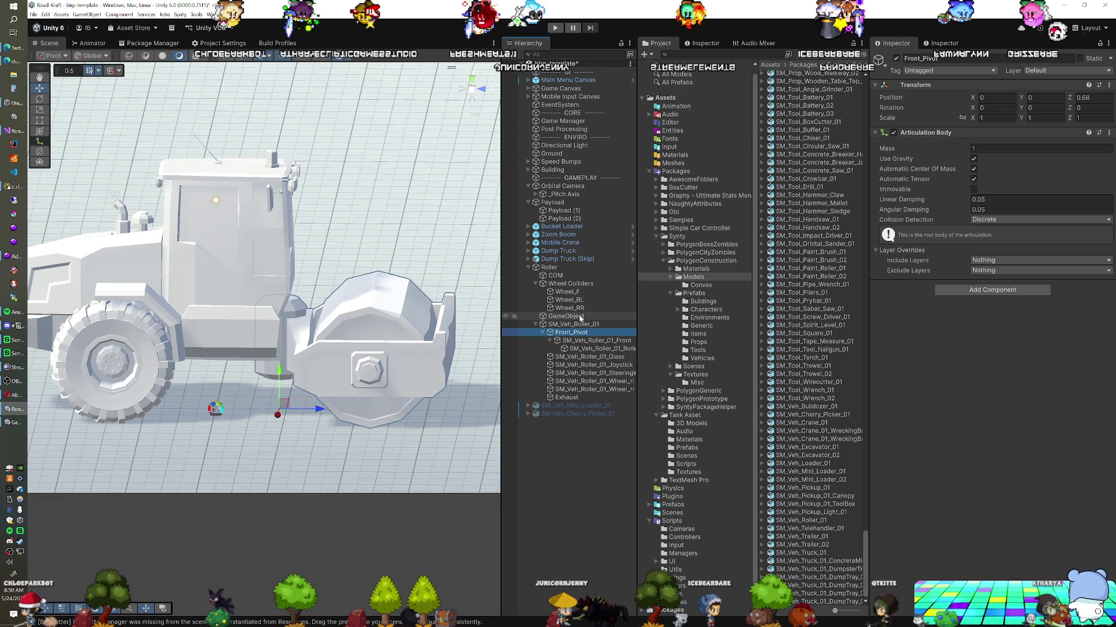
click(581, 317)
key(Delete)
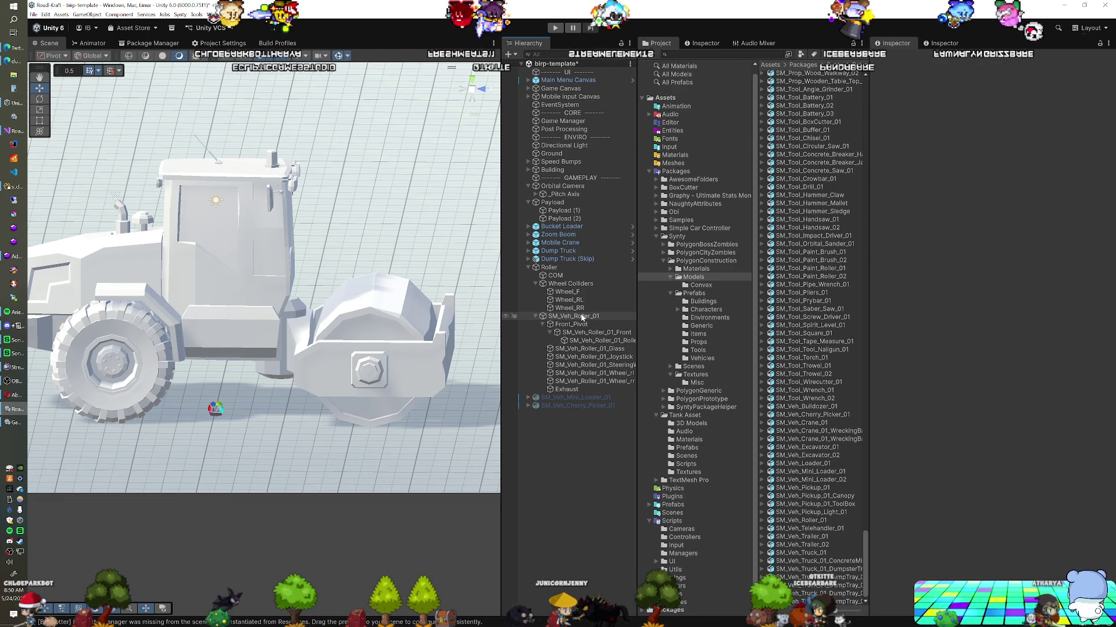
click(571, 324)
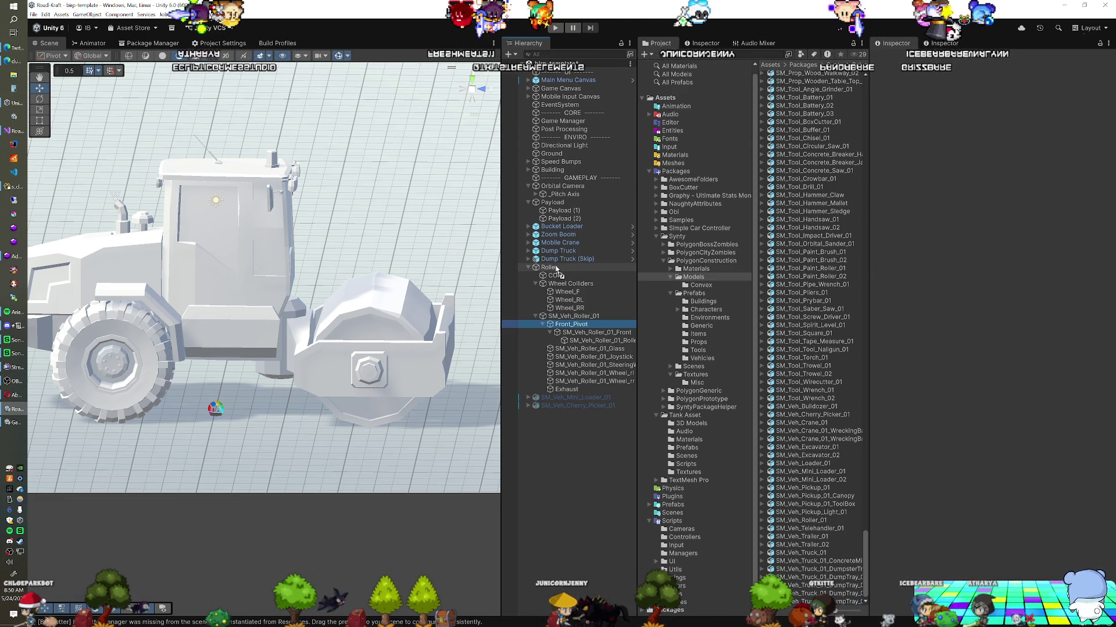
drag(556, 269, 557, 269)
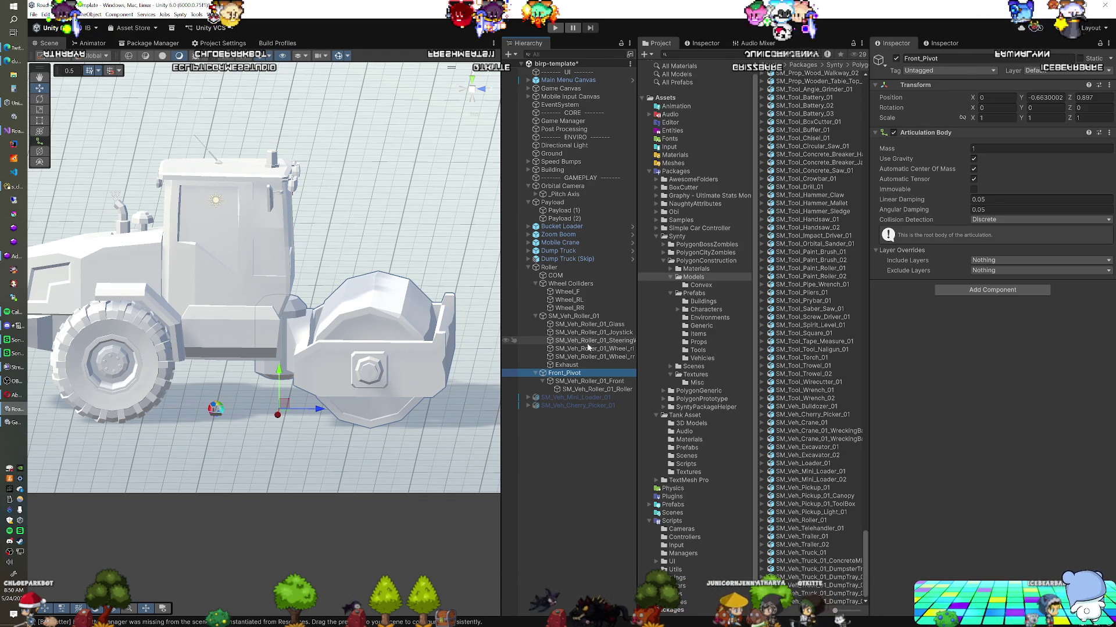
key(ctrl+z)
key(ctrl+z)
key(ctrl+z)
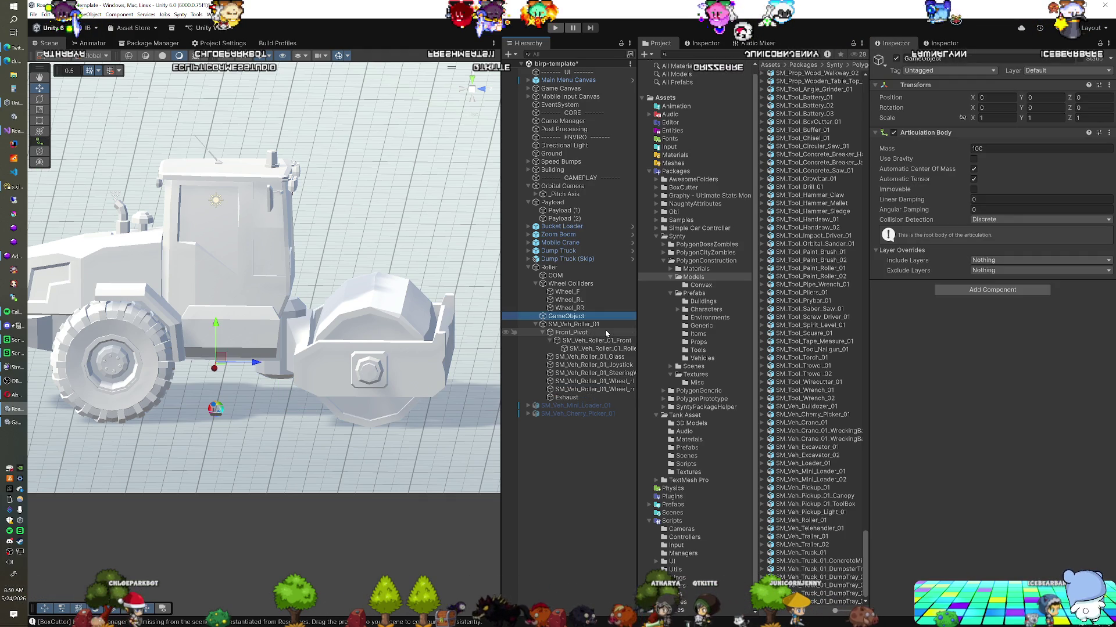
Copy Front_Pivot's Articulation Body and paste its component values onto GameObject.
right_click(921, 91)
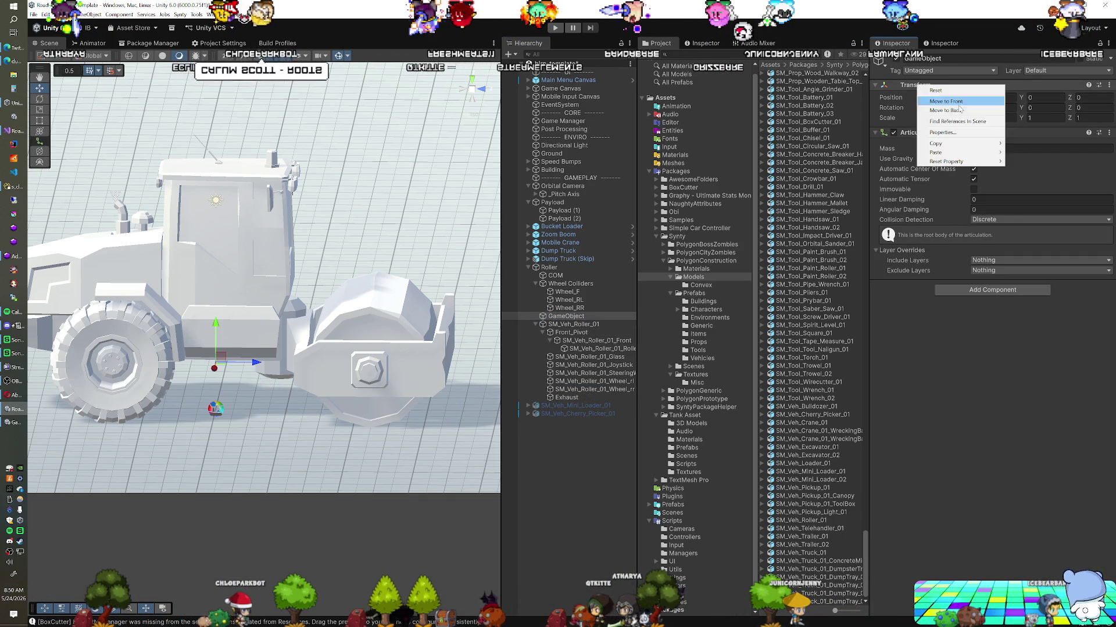
mouse_move(958, 152)
click(568, 333)
click(568, 333)
right_click(911, 133)
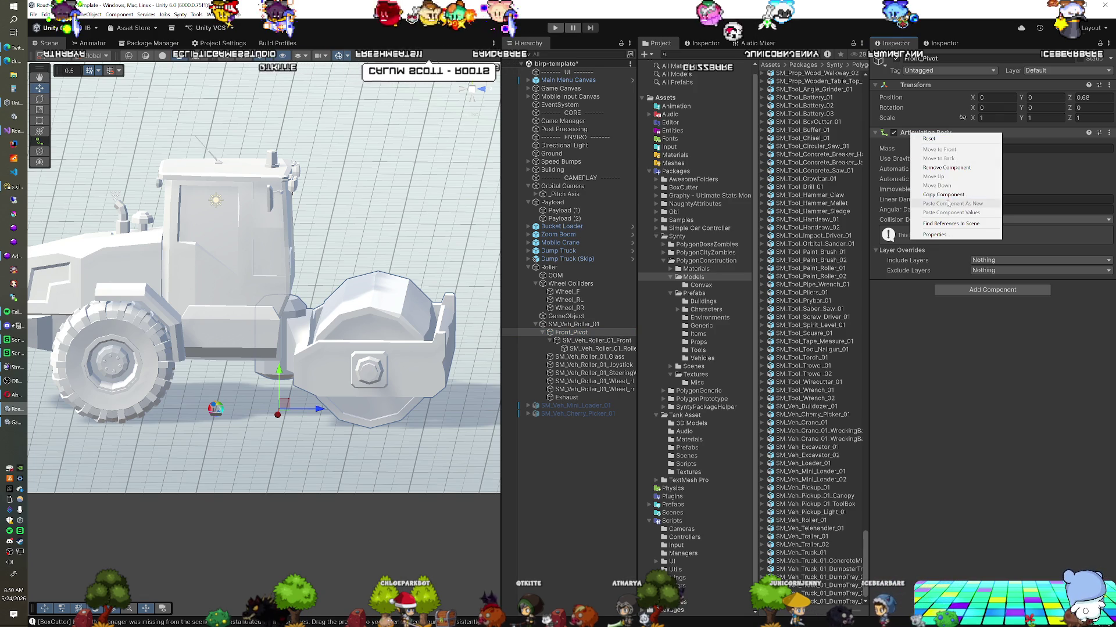
click(929, 139)
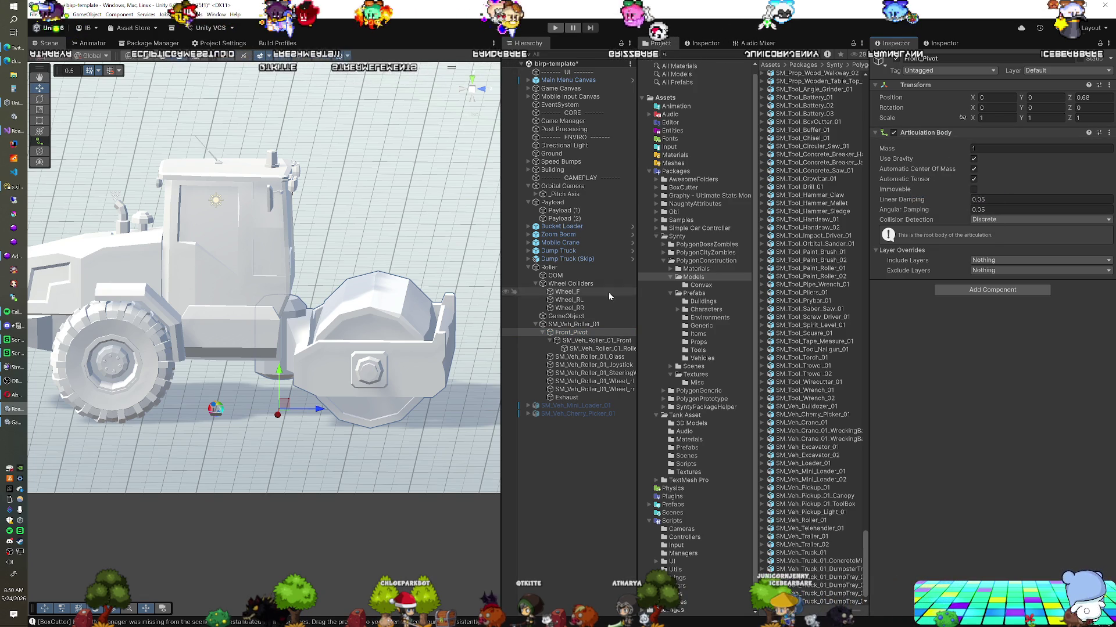
click(589, 317)
right_click(917, 133)
click(944, 213)
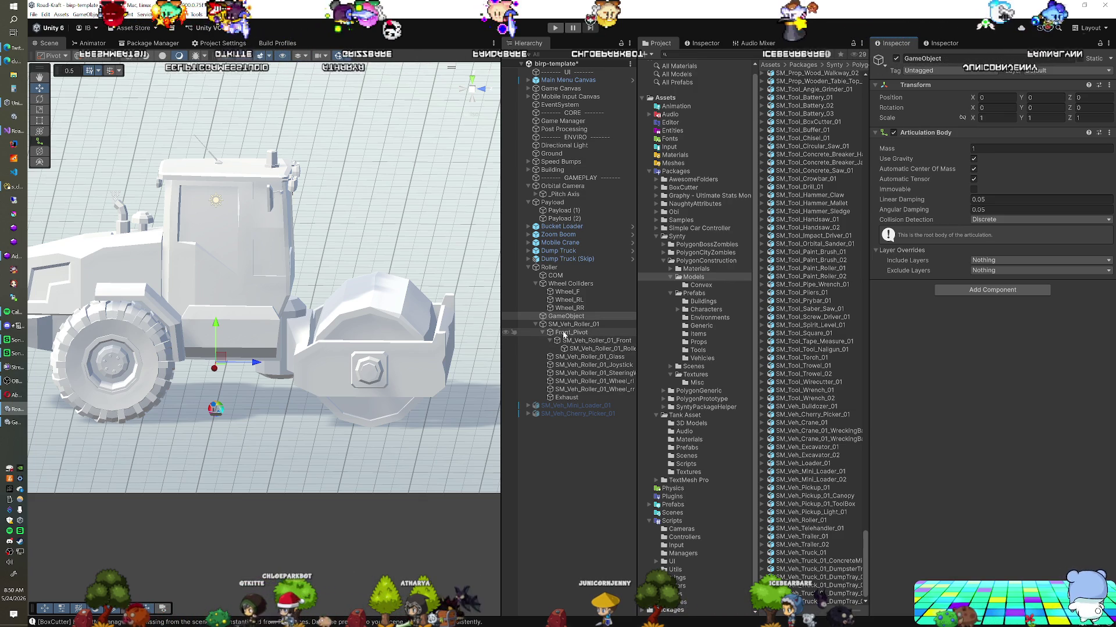
Give GameObject Front_Pivot's Transform position 0, -0.663, 0.897, then nest Front_Pivot under GameObject.
drag(562, 336, 550, 267)
right_click(919, 89)
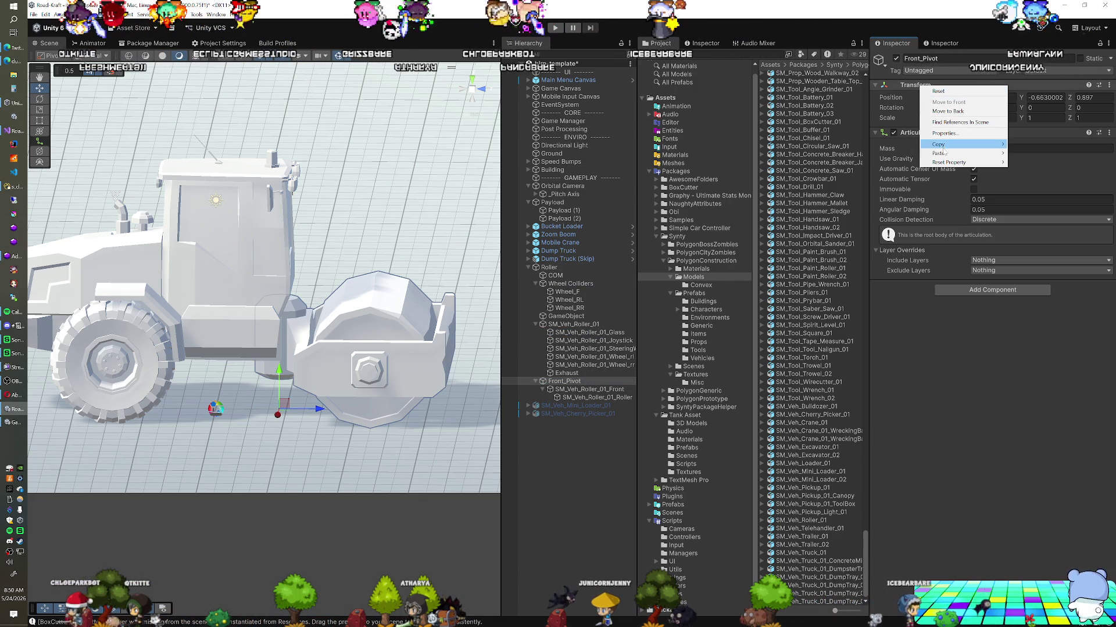
mouse_move(943, 146)
click(1040, 184)
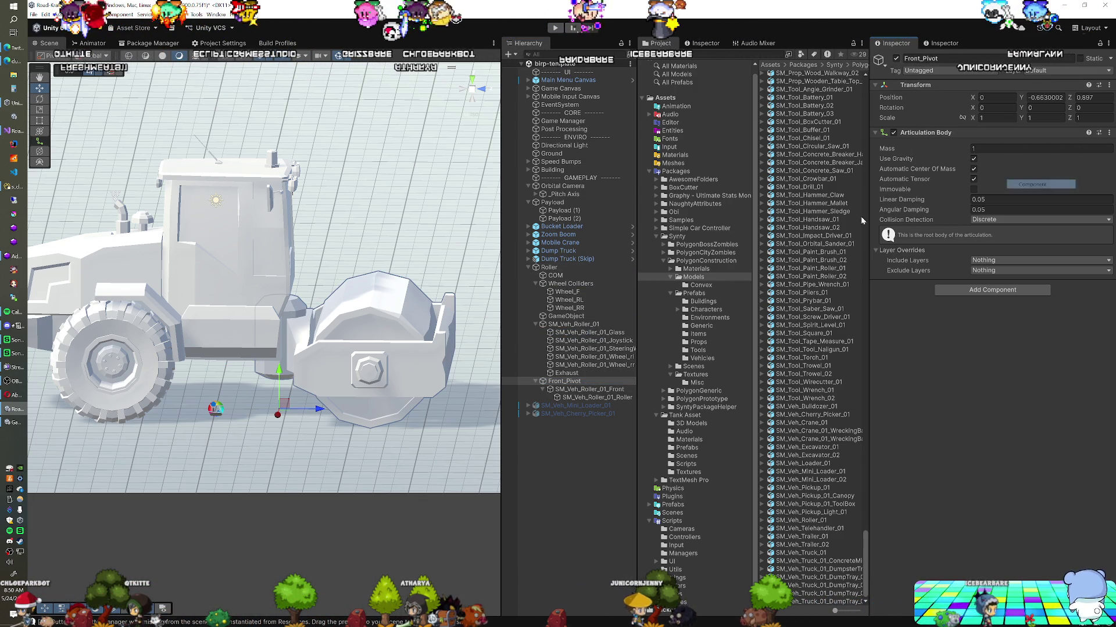
click(594, 316)
right_click(922, 88)
mouse_move(949, 156)
click(1019, 204)
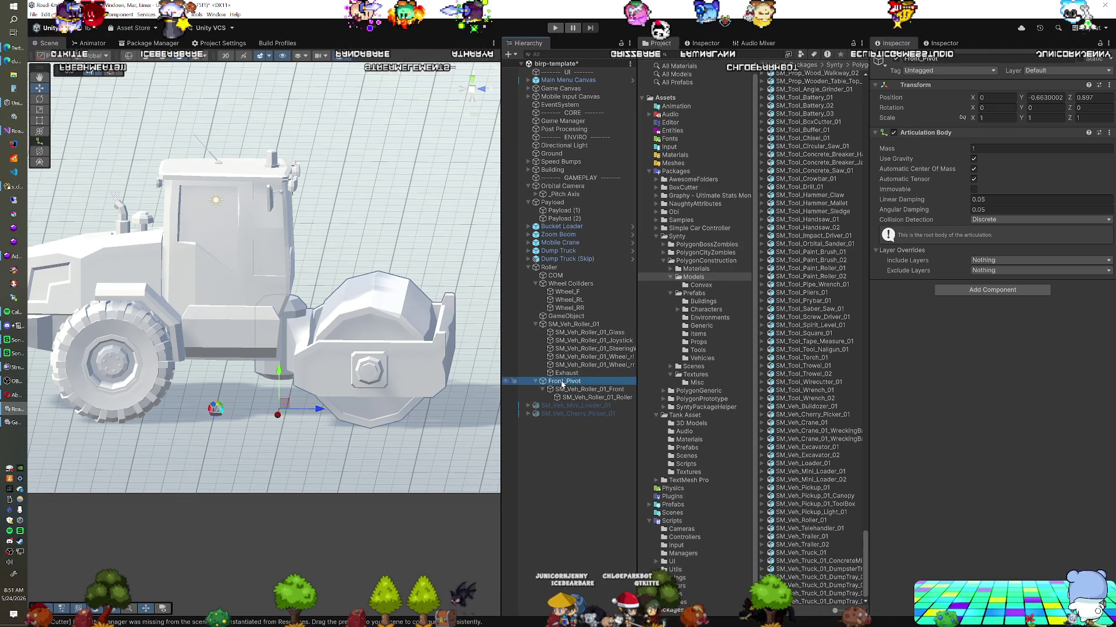
drag(571, 320, 575, 401)
Set GameObject's articulation body mass to 100.
click(570, 317)
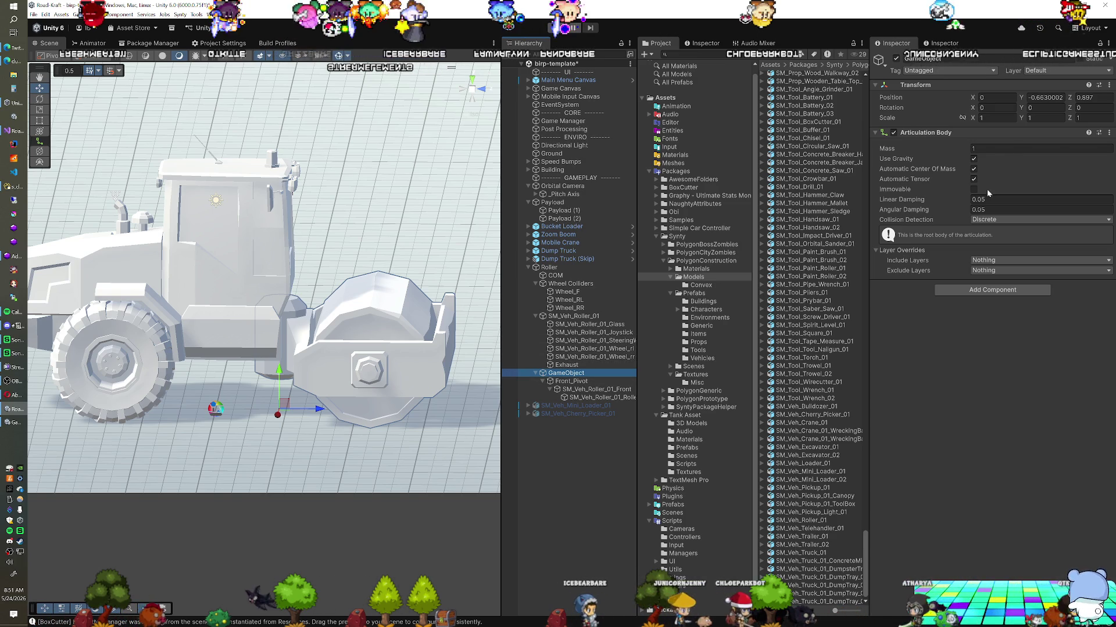
click(987, 149)
text(100)
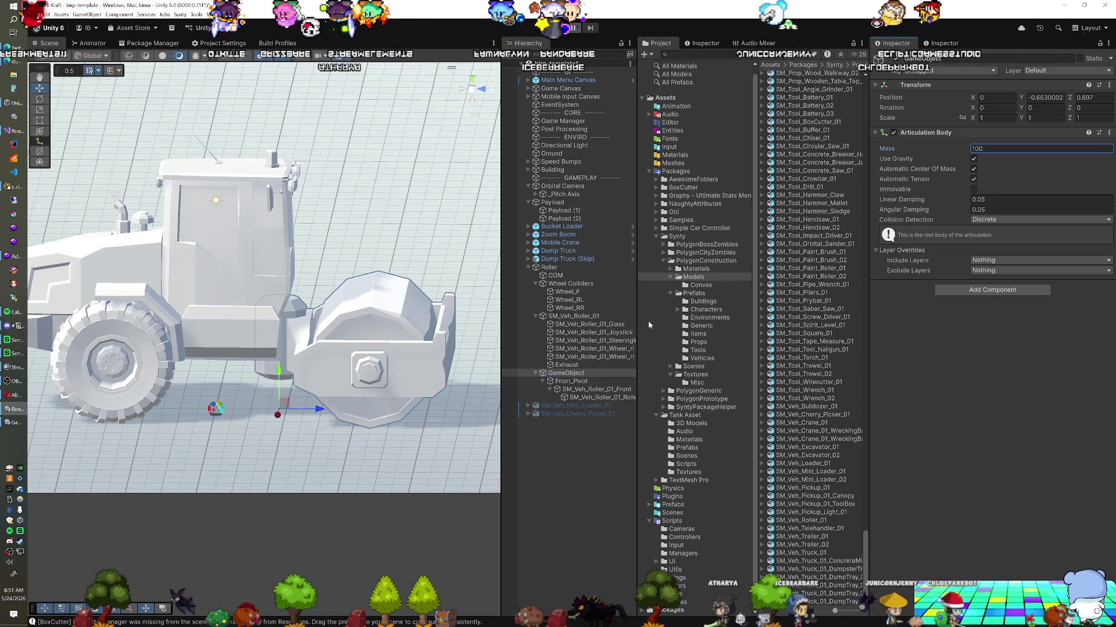
Make Front_Pivot a Revolute articulation joint with a Target drive type.
click(571, 381)
click(988, 282)
click(993, 311)
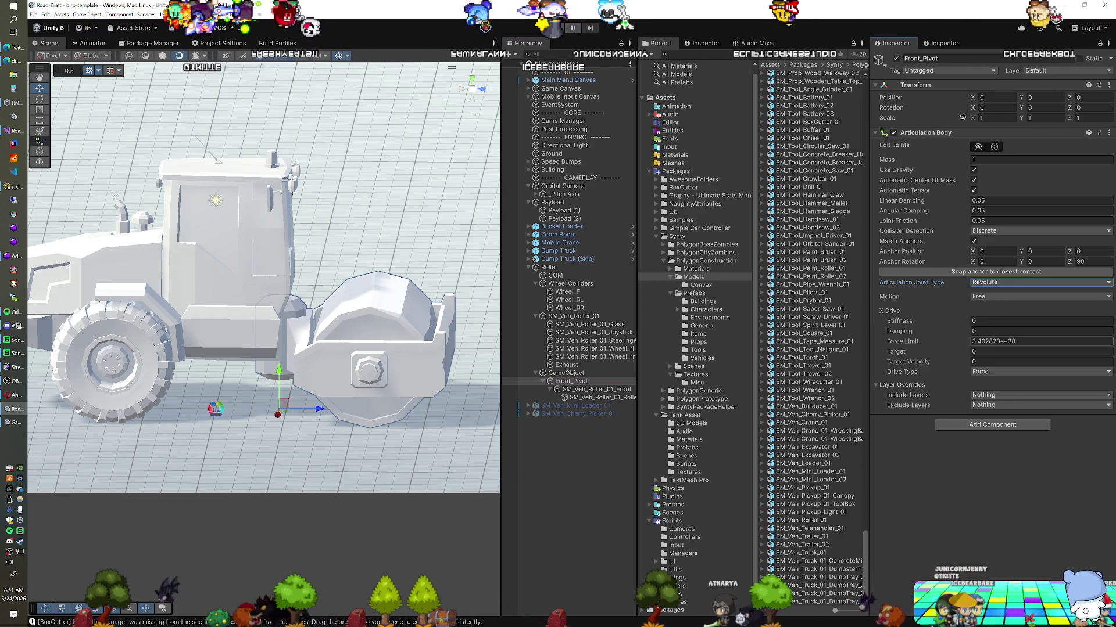
click(1040, 372)
click(988, 399)
text(00)
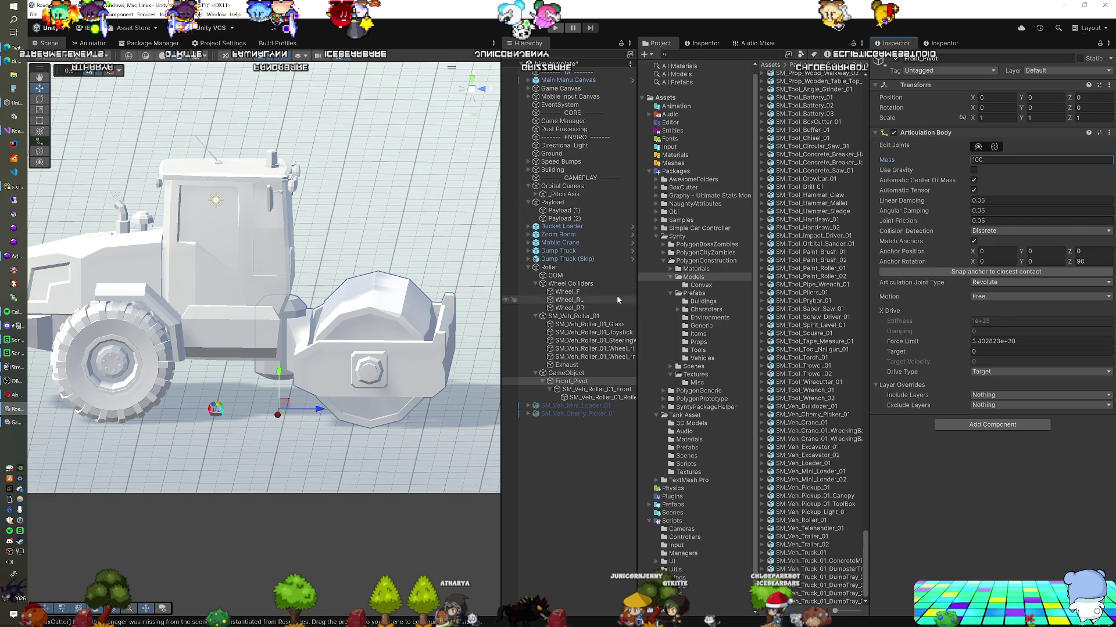
click(585, 270)
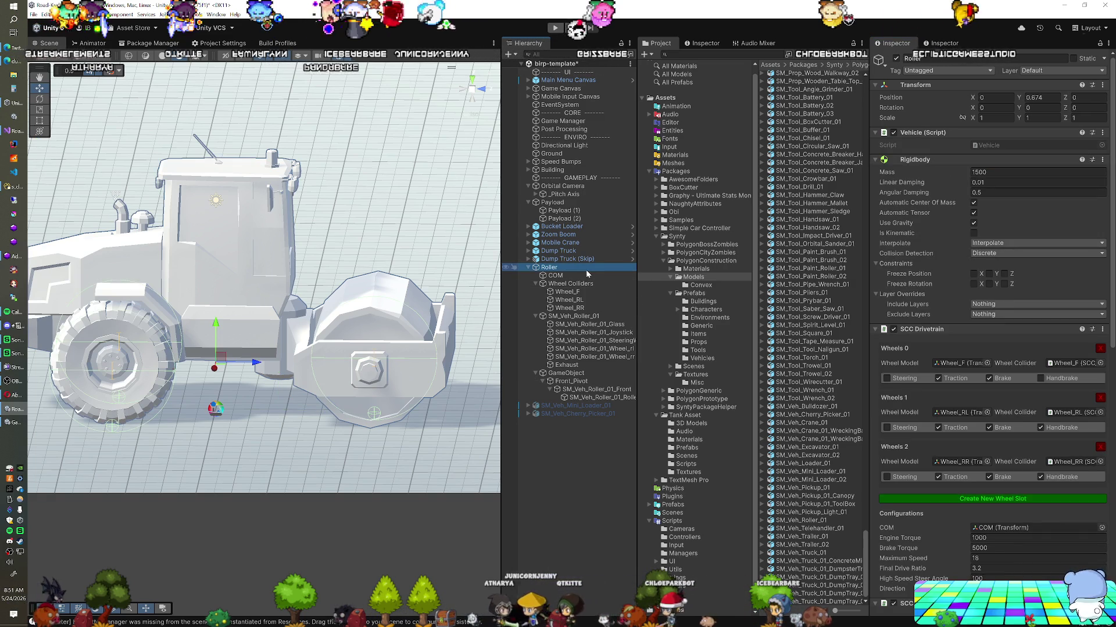
Assign GameObject as the Connected Articulation Body of the Roller's Fixed Joint.
drag(239, 364, 263, 385)
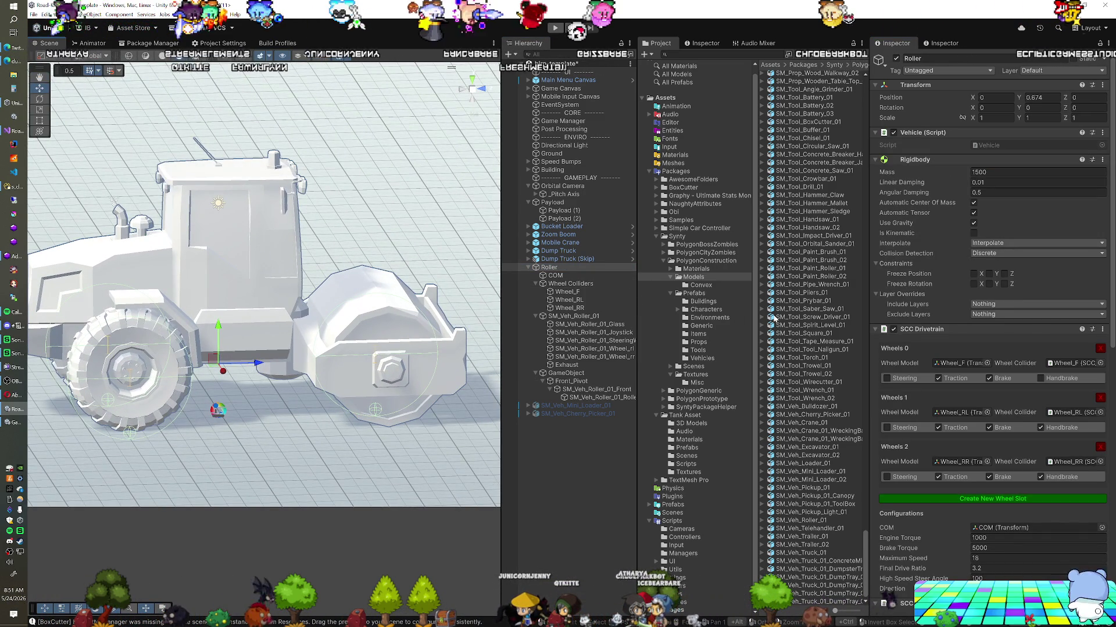
scroll(990, 279, down, 10)
scroll(990, 279, down, 2)
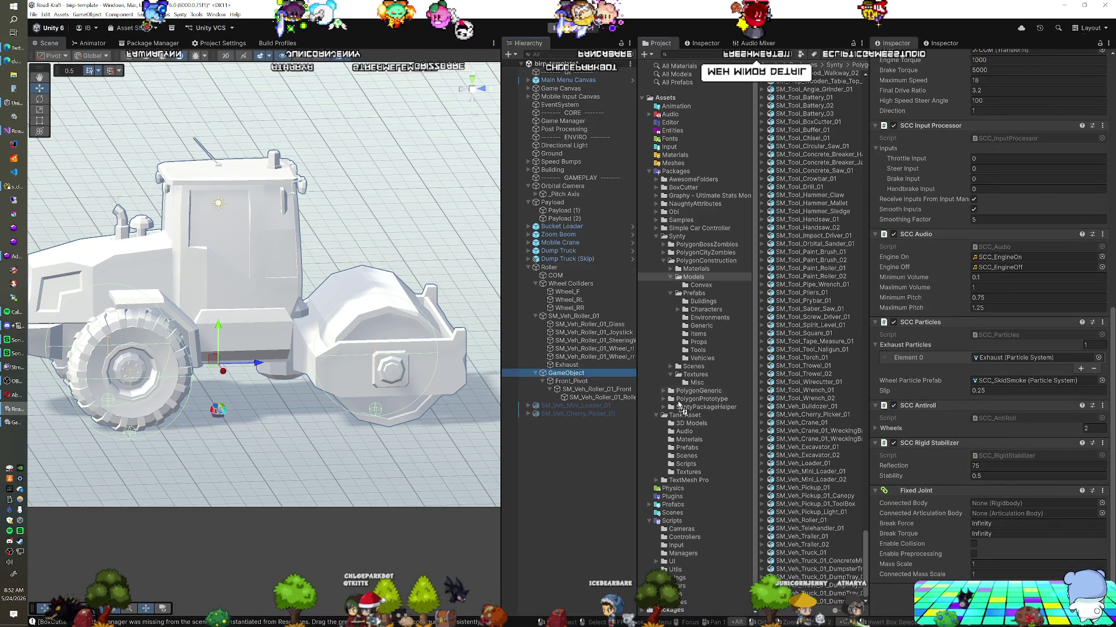
drag(1009, 518, 1009, 518)
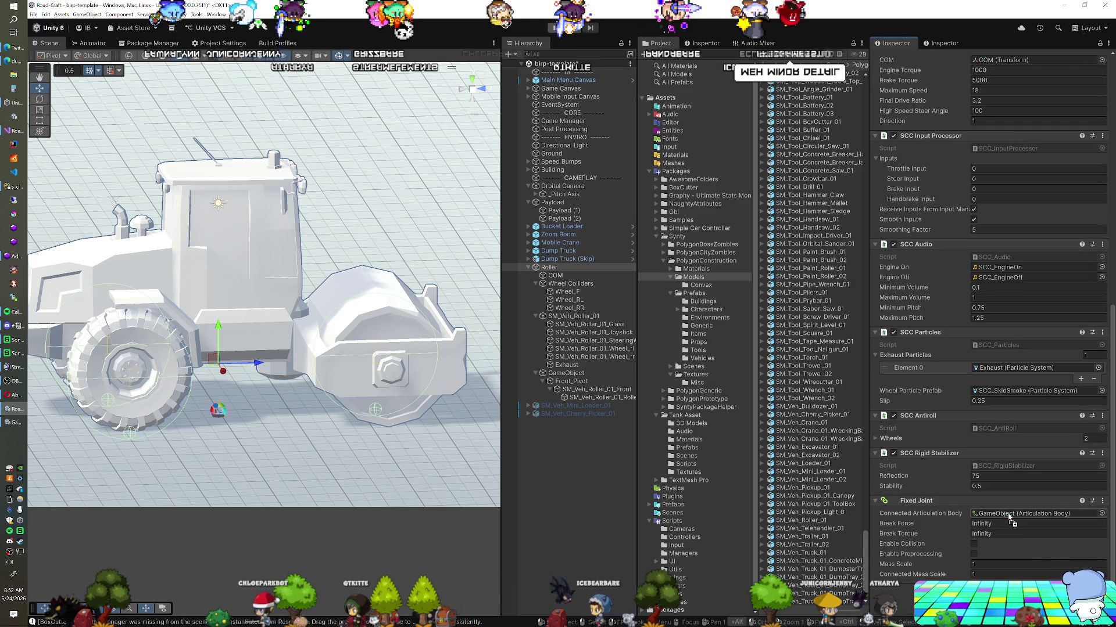
click(583, 383)
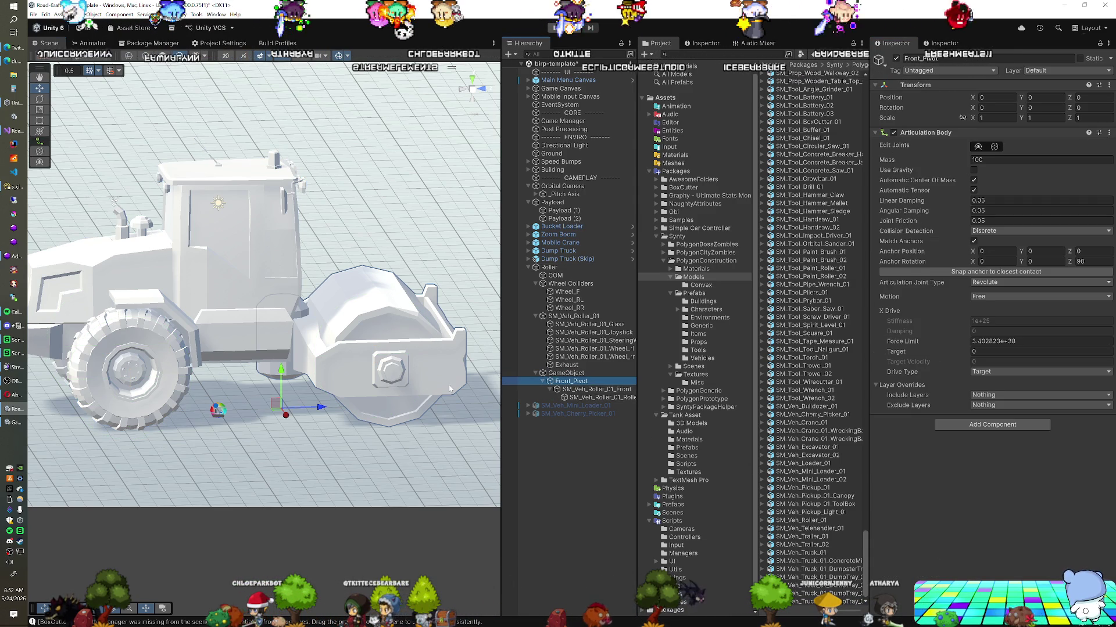
Apply the Vehicle material to the selected roller body meshes from the Materials folder.
click(588, 316)
click(587, 309)
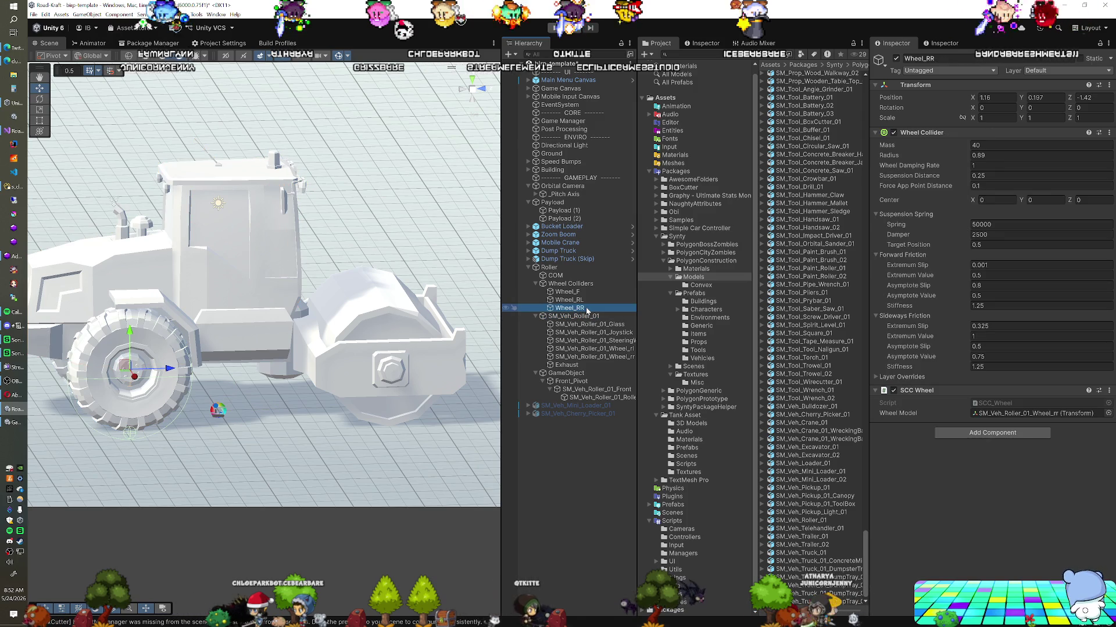
click(585, 294)
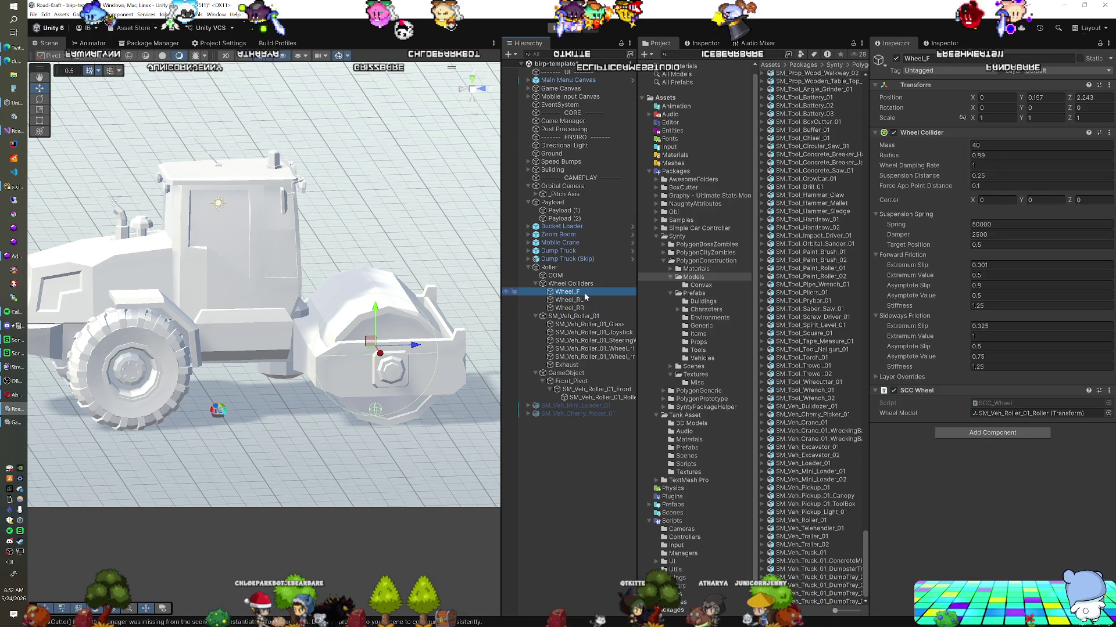
click(585, 324)
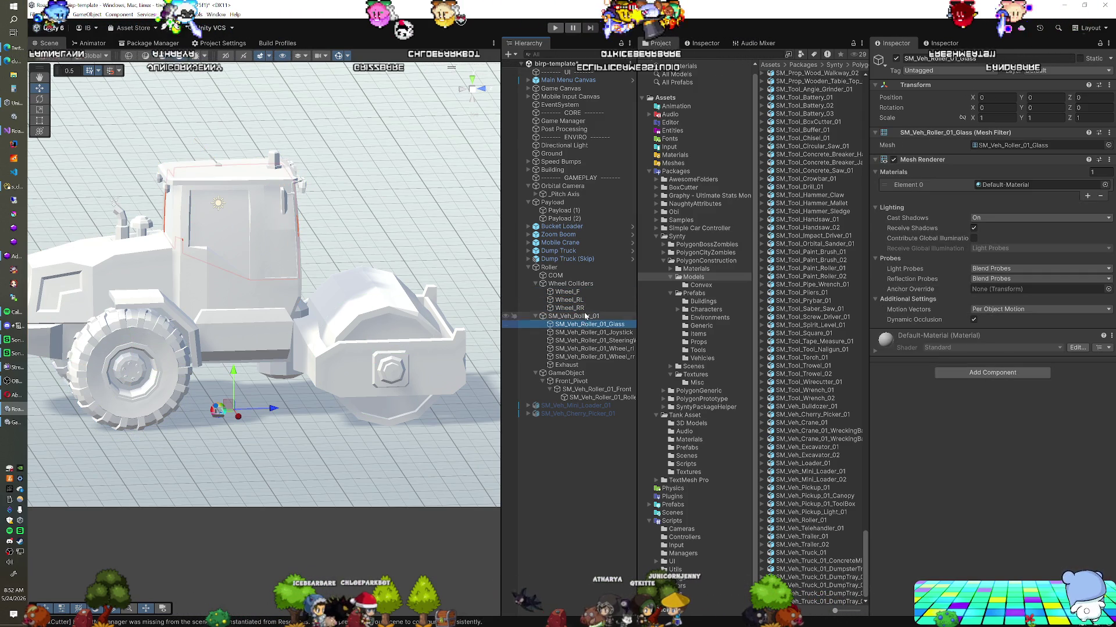
click(573, 316)
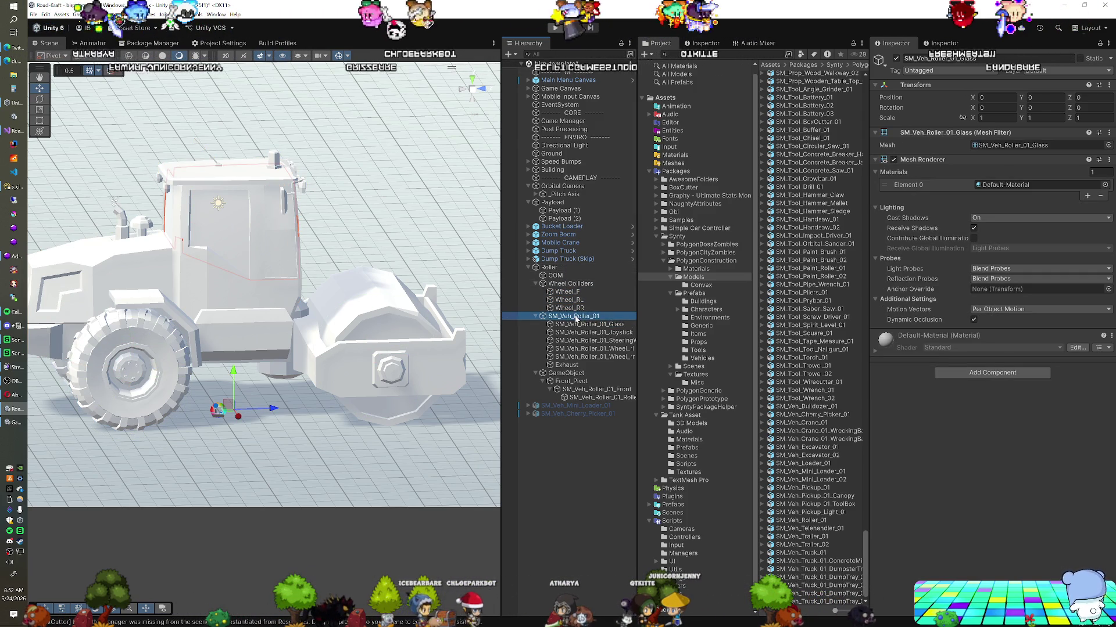
shift+click(579, 357)
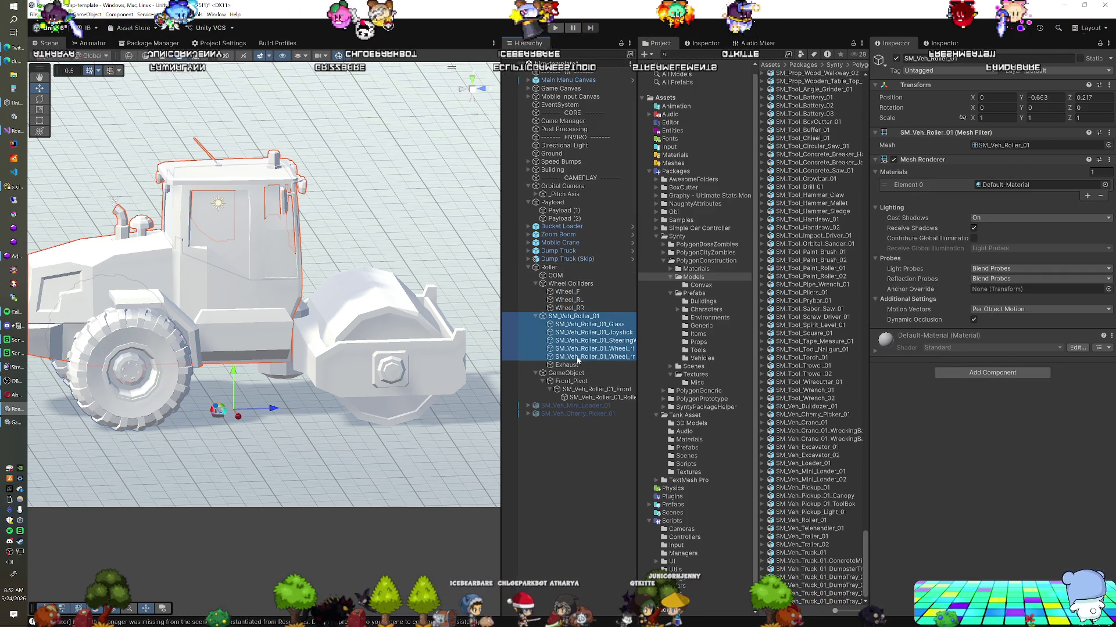
ctrl+click(578, 389)
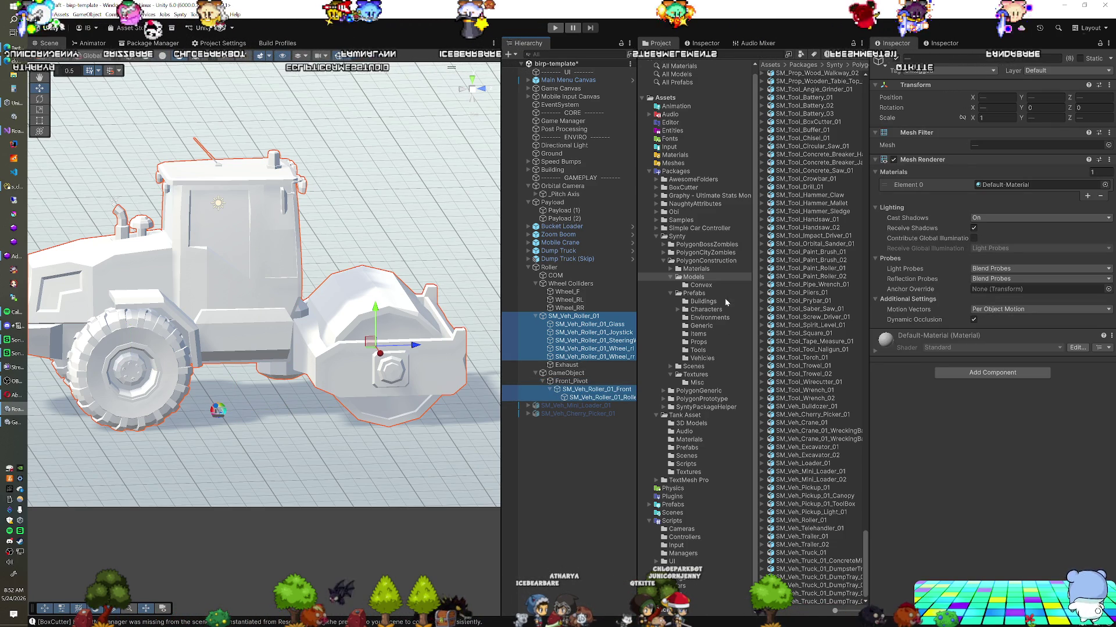
click(675, 155)
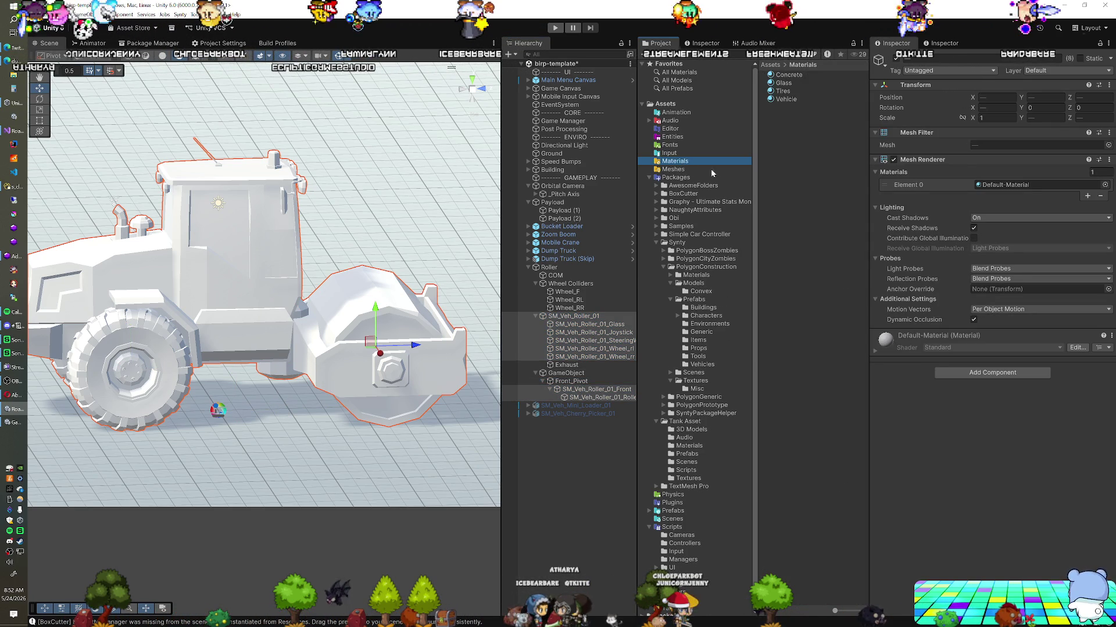
click(785, 99)
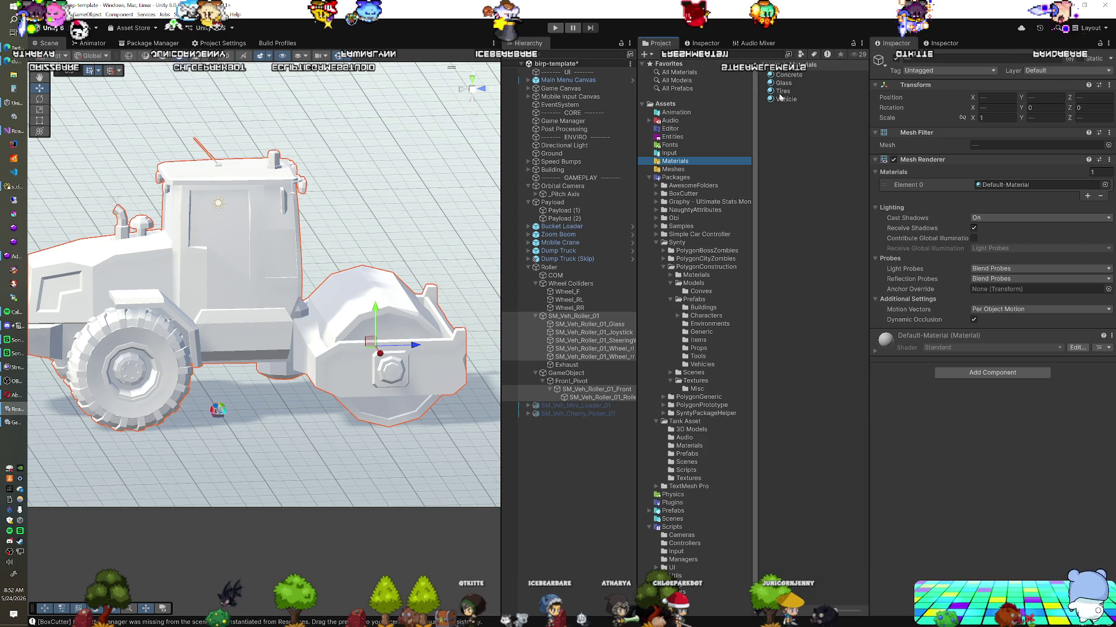
drag(785, 100, 1022, 184)
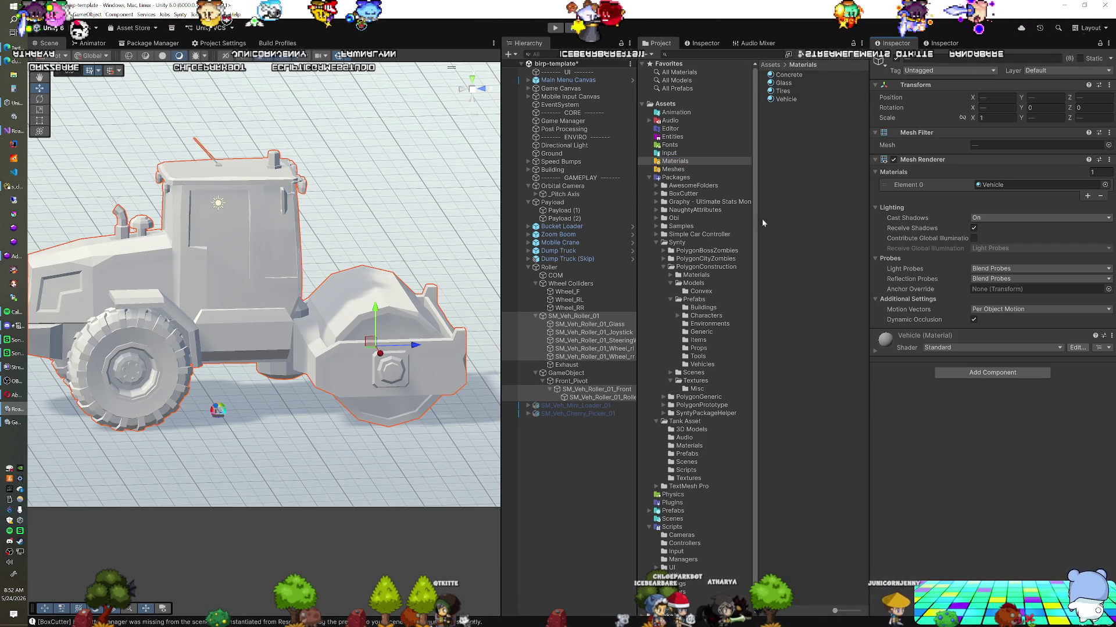
Give the rear wheels and front drum the Tires material and the cab windows Glass.
click(598, 349)
ctrl+click(599, 357)
ctrl+click(598, 398)
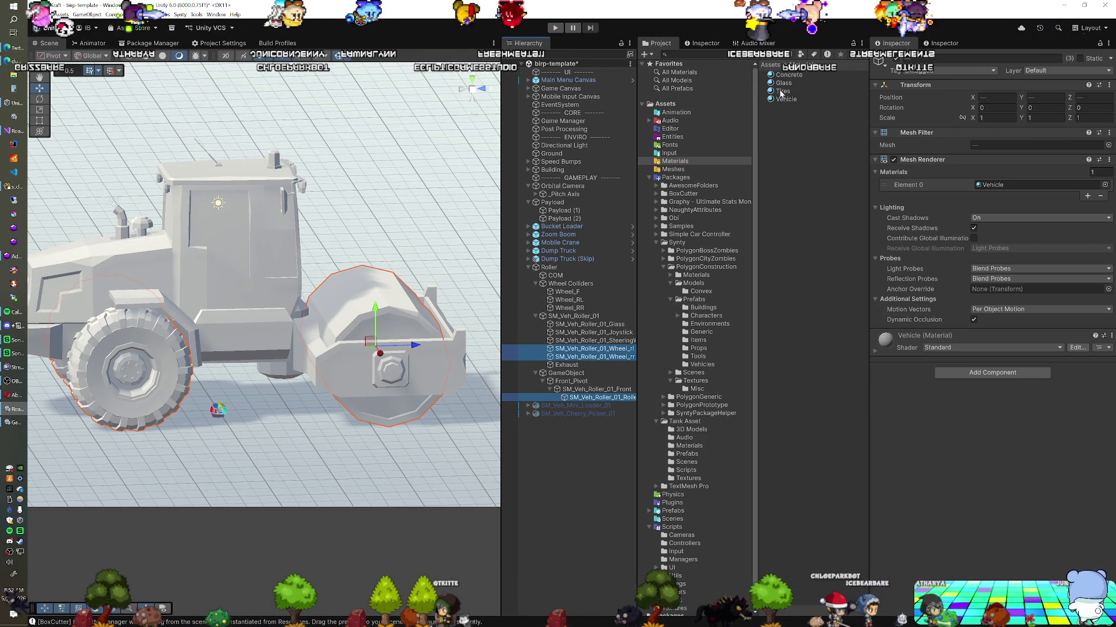
drag(922, 152, 1023, 184)
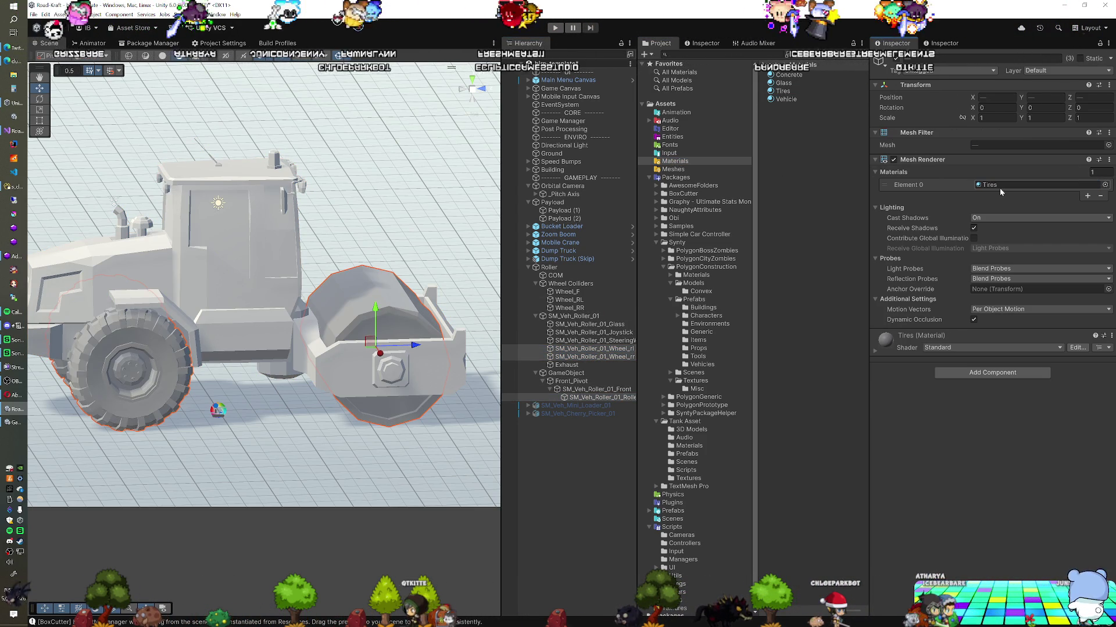
click(613, 325)
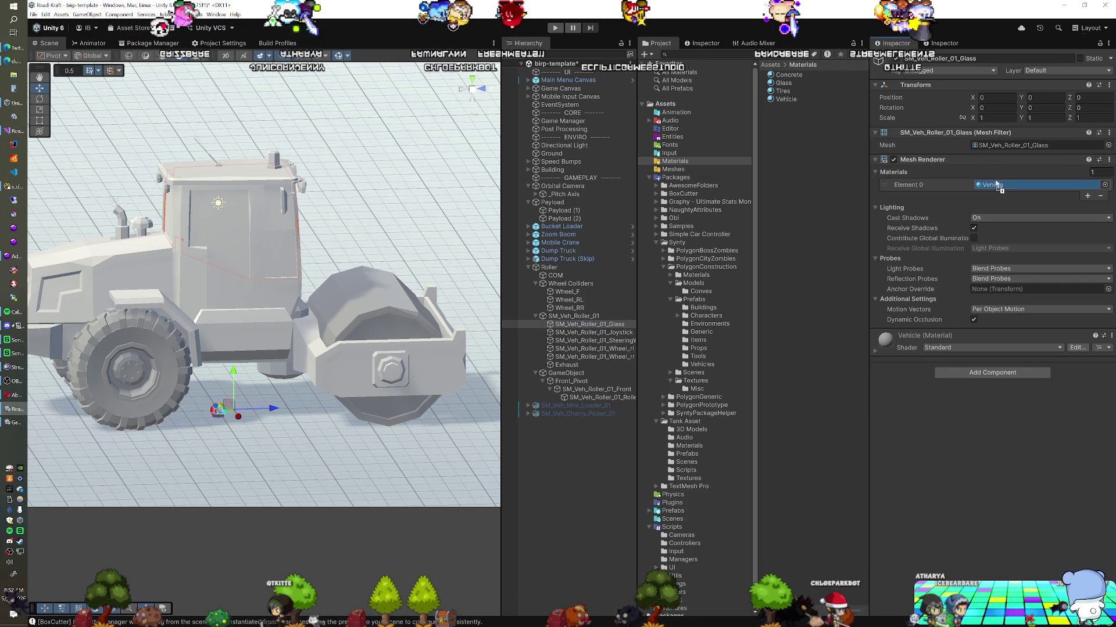
drag(995, 180, 996, 185)
drag(357, 262, 357, 278)
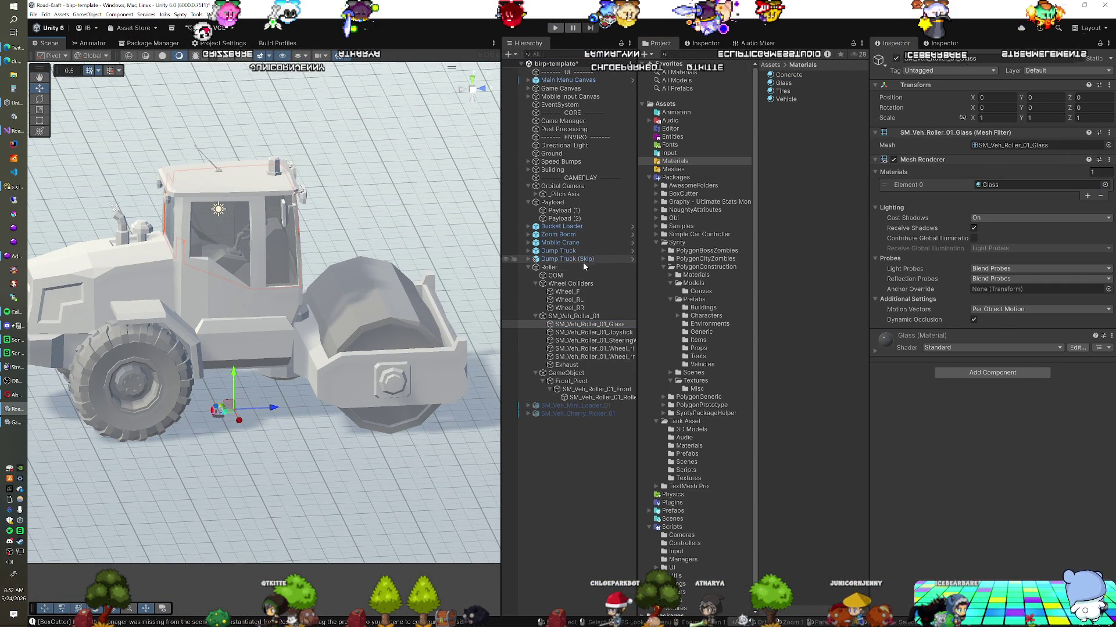
click(557, 267)
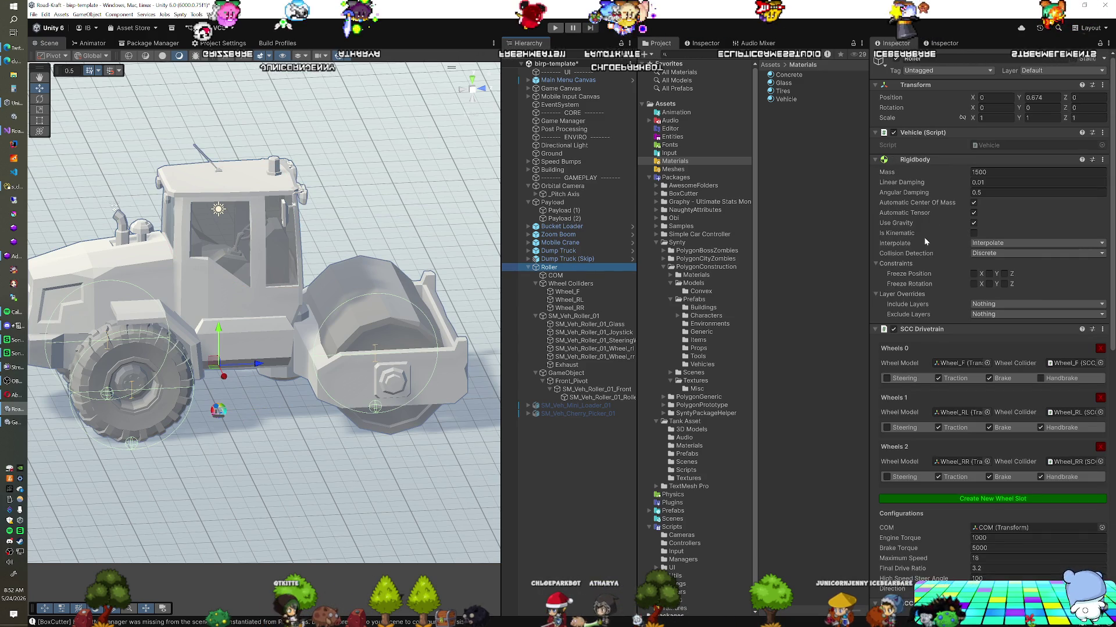
scroll(924, 237, down, 5)
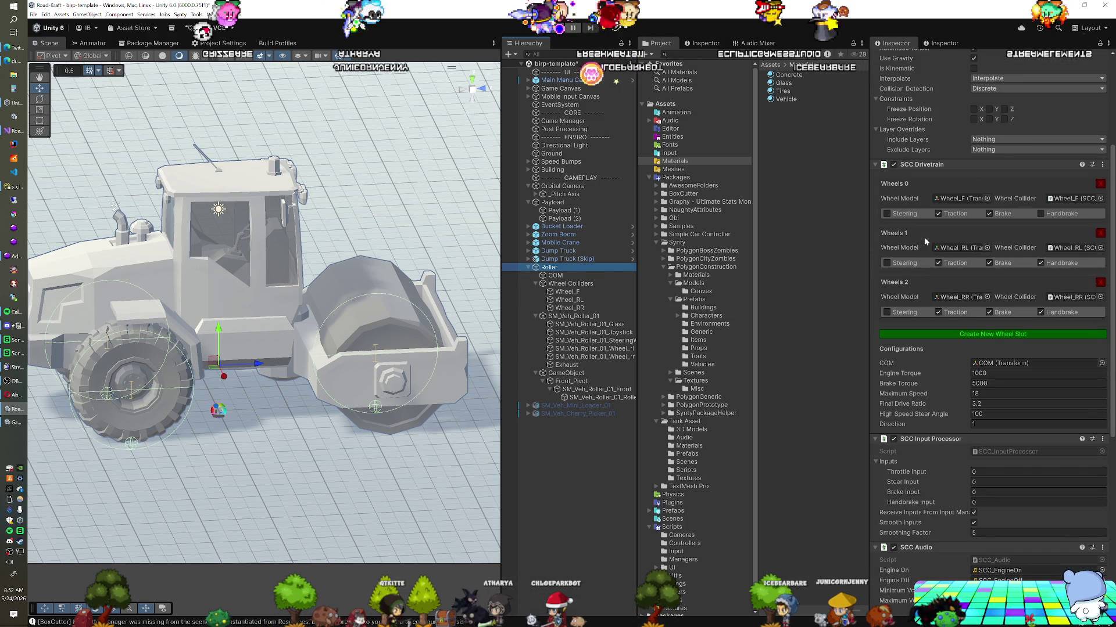
scroll(925, 240, down, 6)
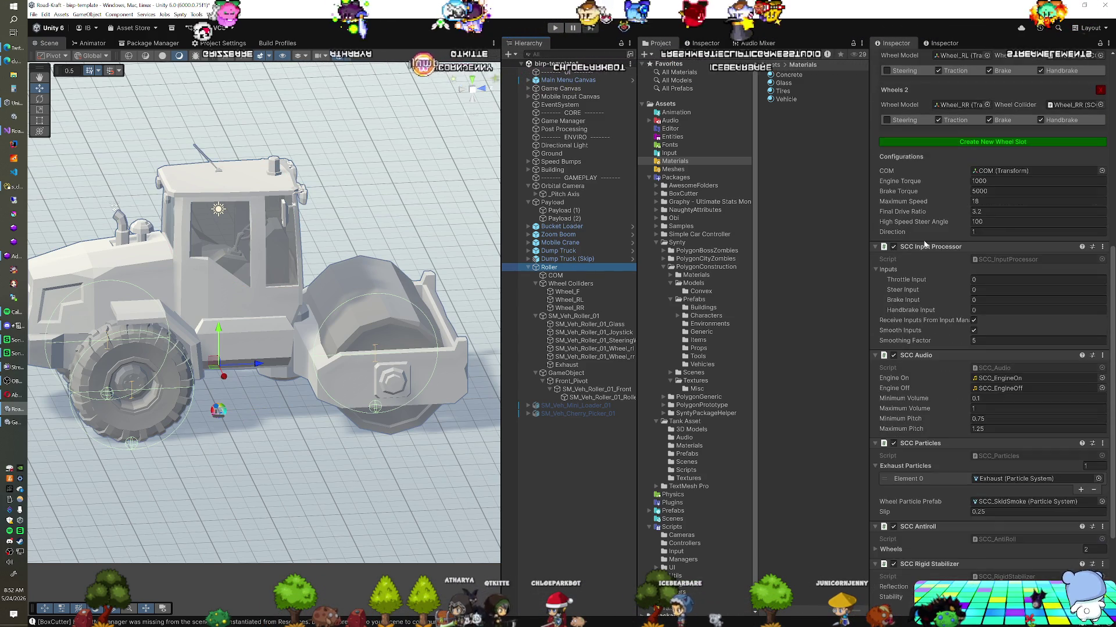
scroll(924, 244, down, 4)
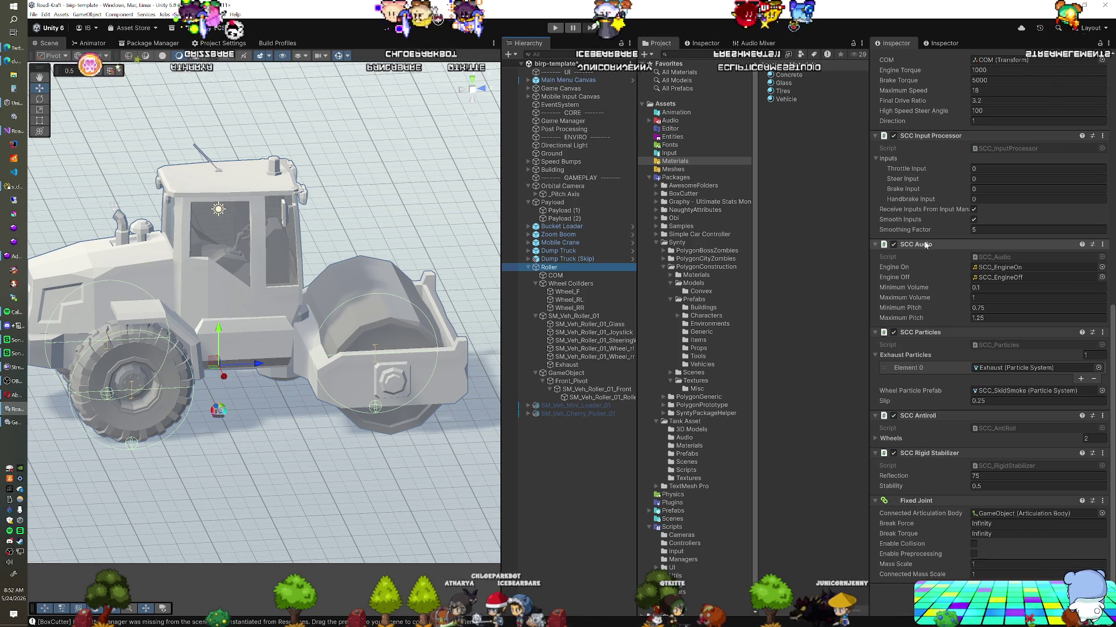
scroll(970, 243, up, 4)
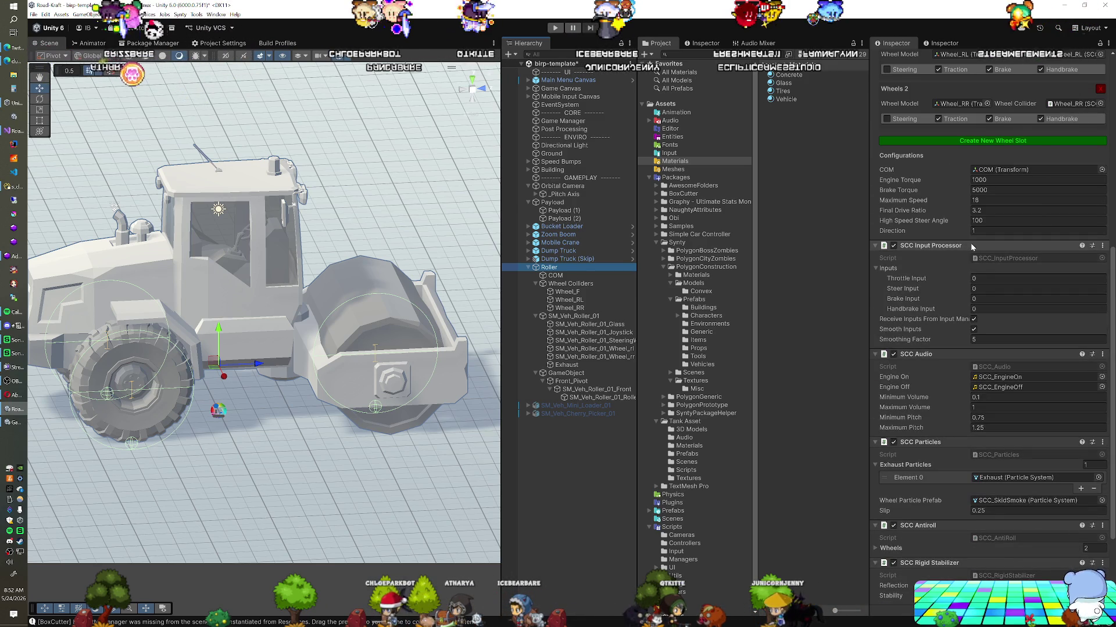
scroll(970, 243, up, 2)
scroll(970, 243, up, 2)
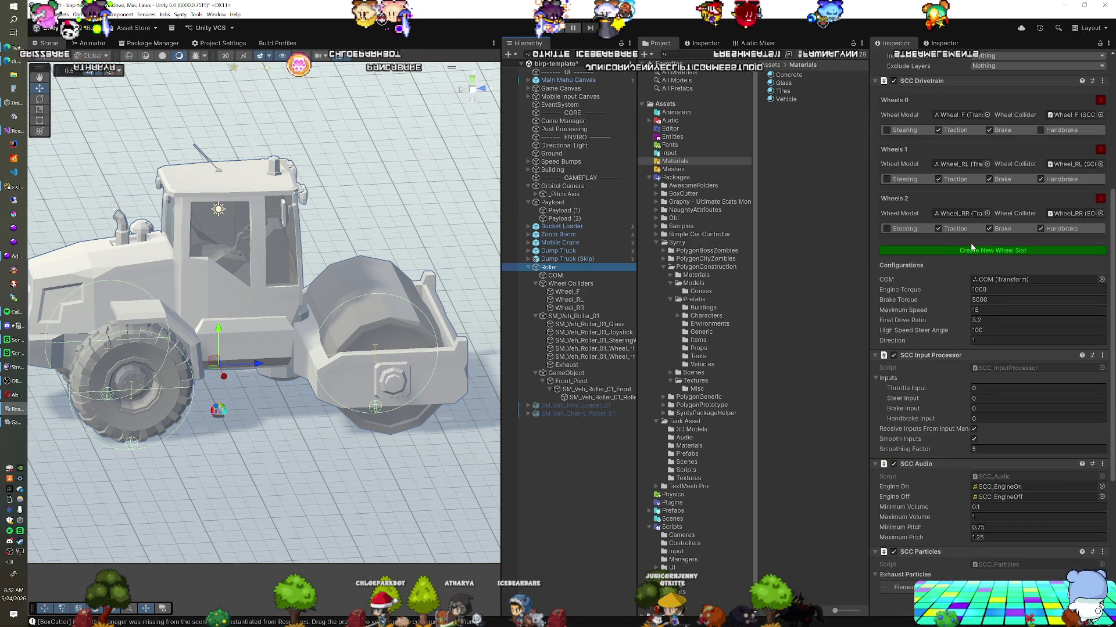
scroll(970, 242, up, 8)
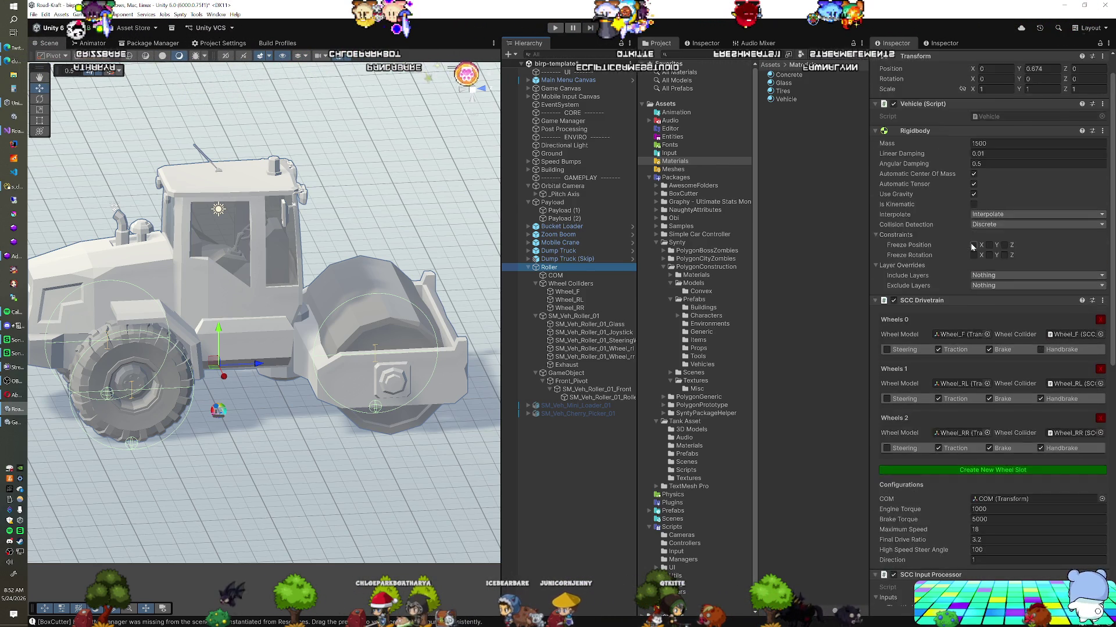
scroll(972, 246, up, 1)
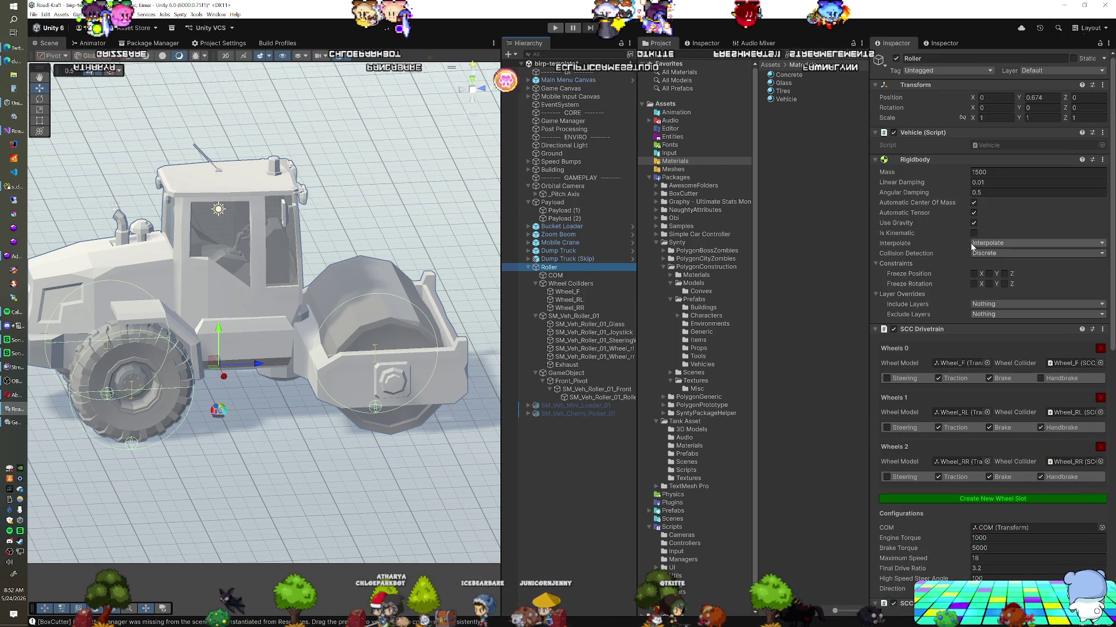
click(573, 276)
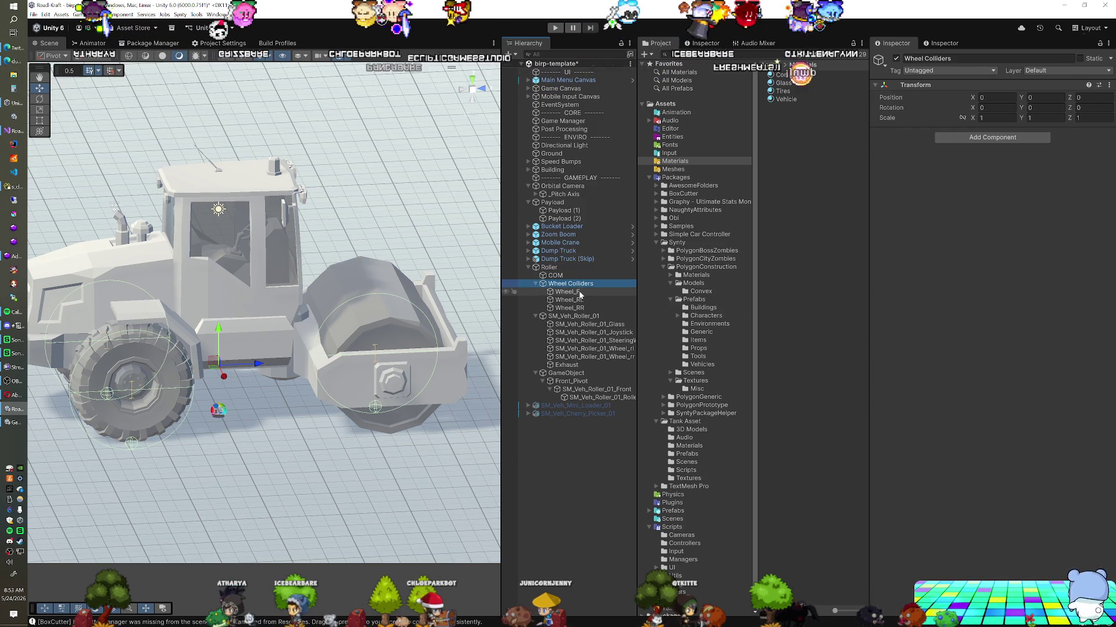
click(580, 292)
click(578, 268)
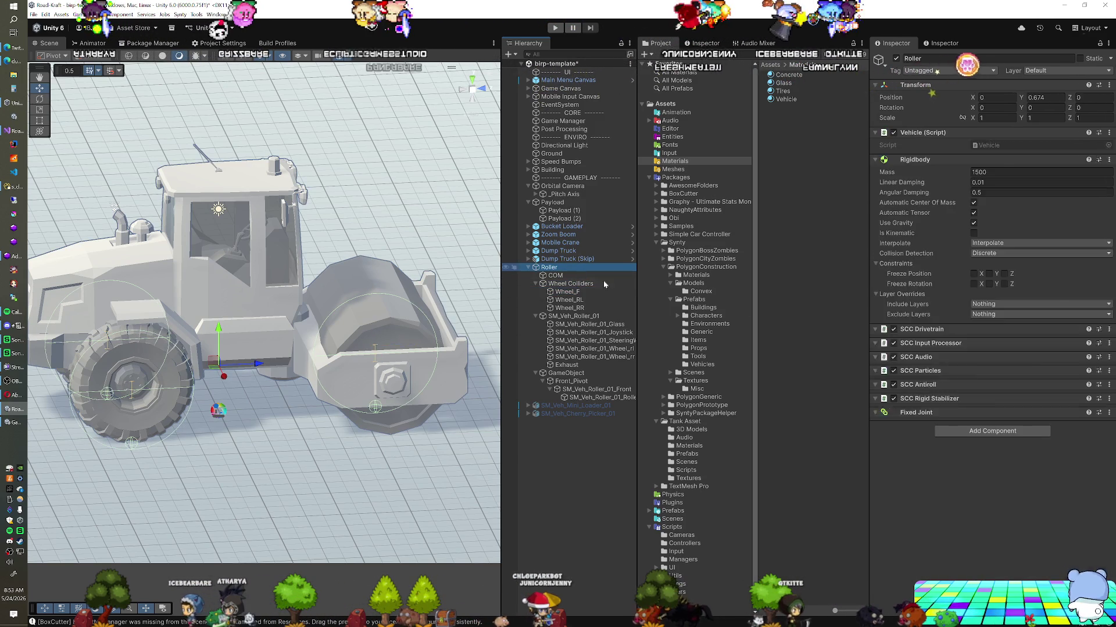
scroll(925, 413, down, 10)
scroll(925, 416, down, 4)
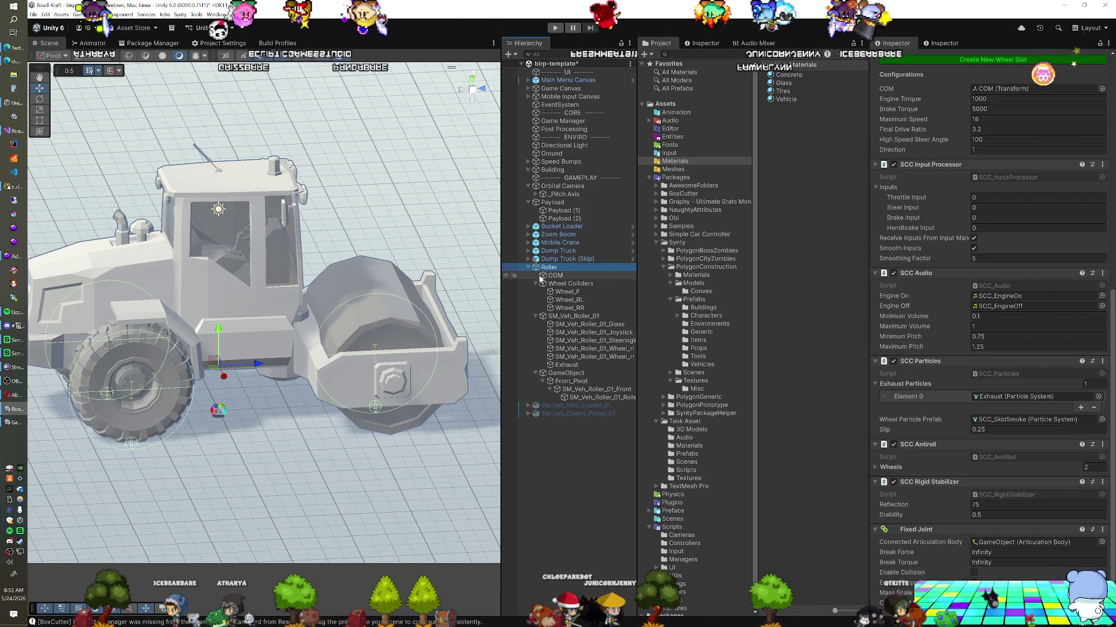
click(566, 292)
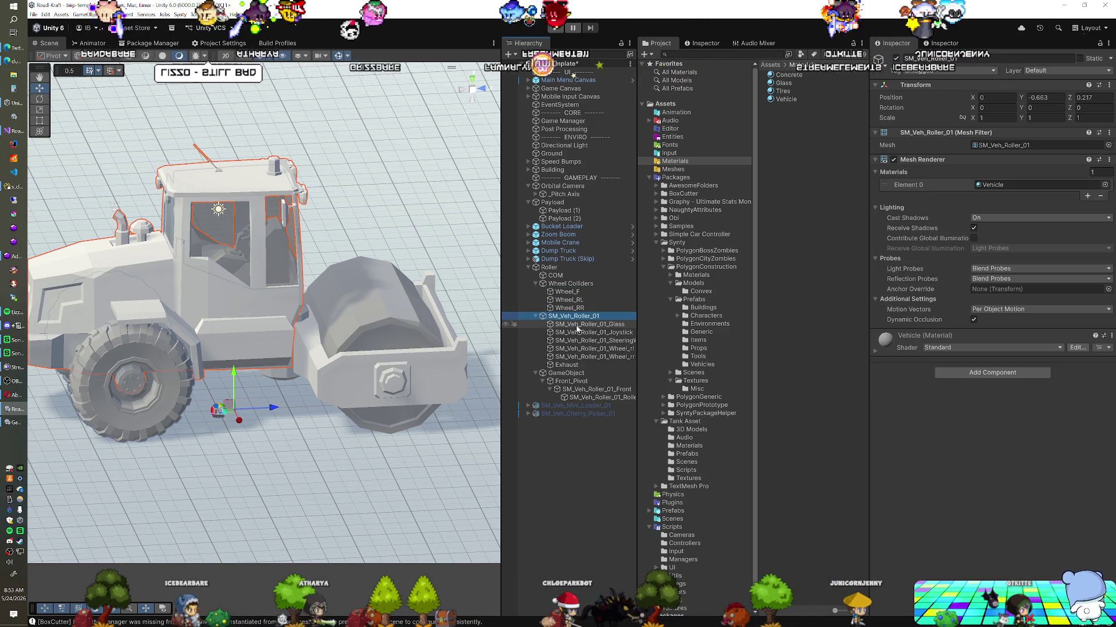
click(578, 327)
click(581, 357)
click(569, 366)
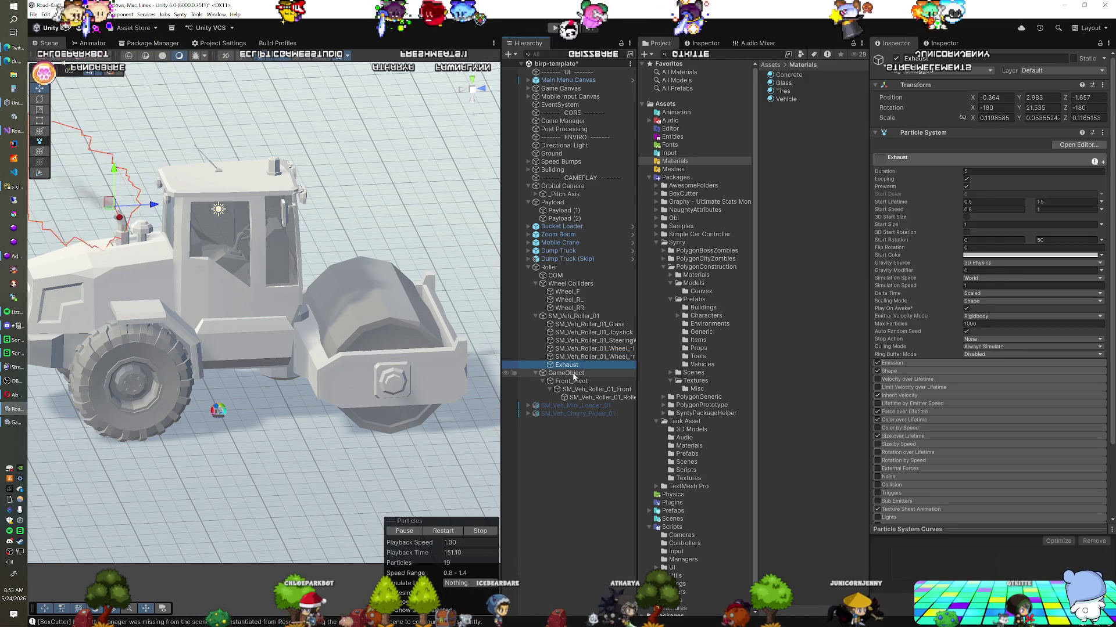
click(567, 373)
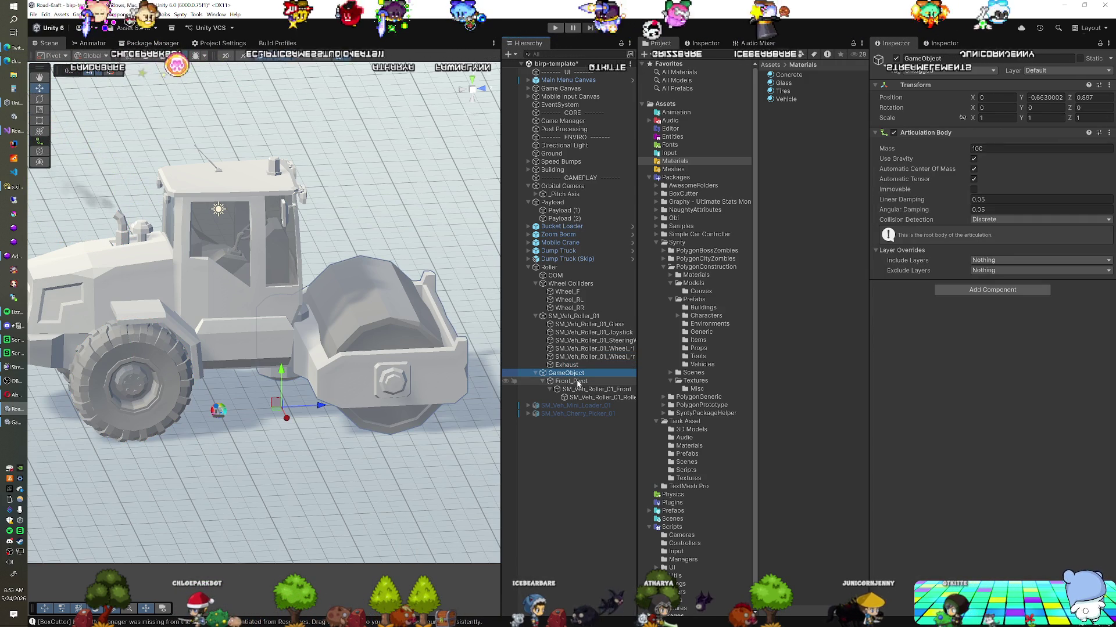
click(578, 381)
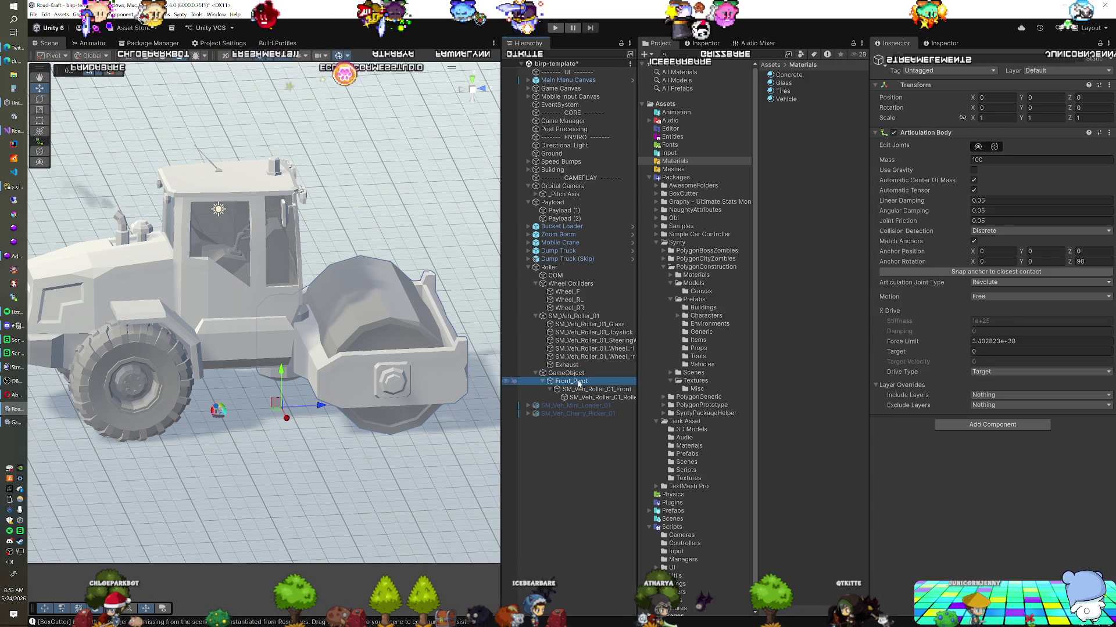
click(581, 373)
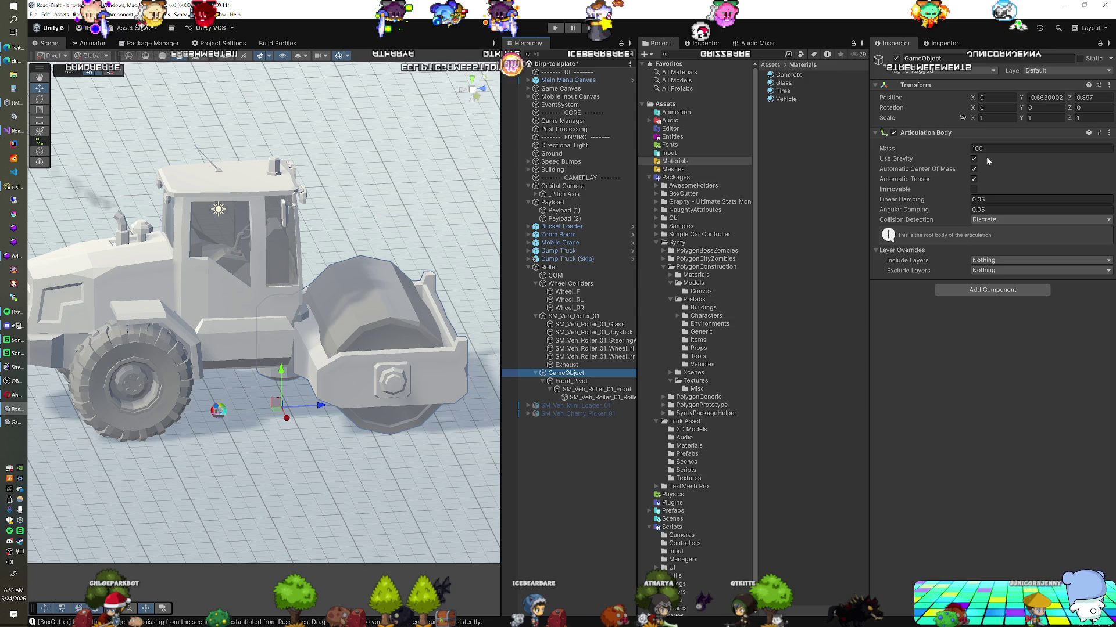
click(578, 382)
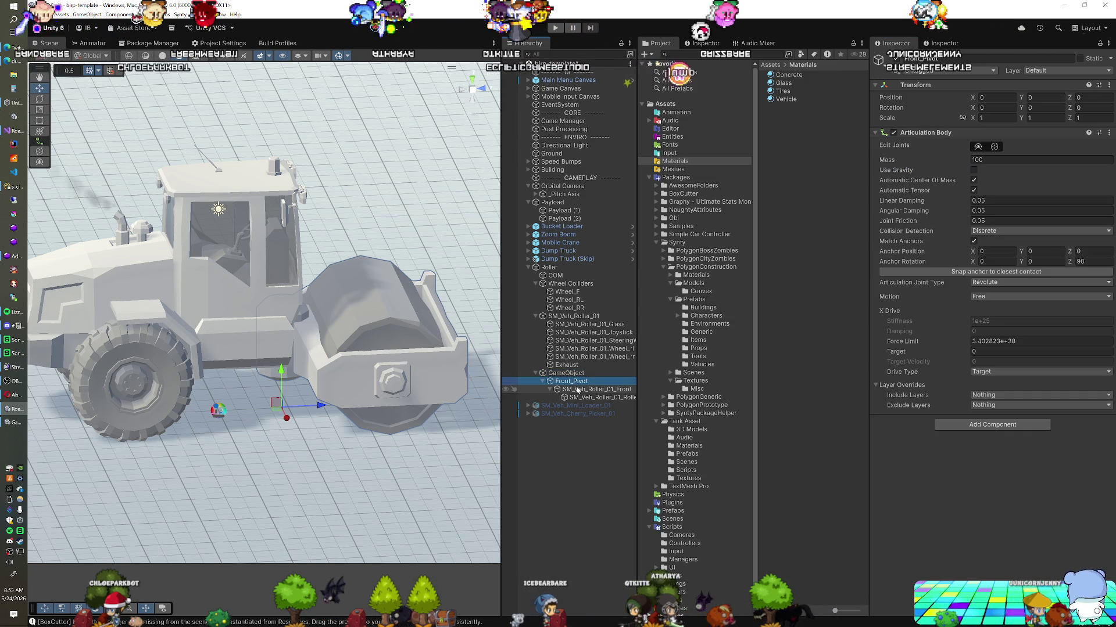
click(577, 390)
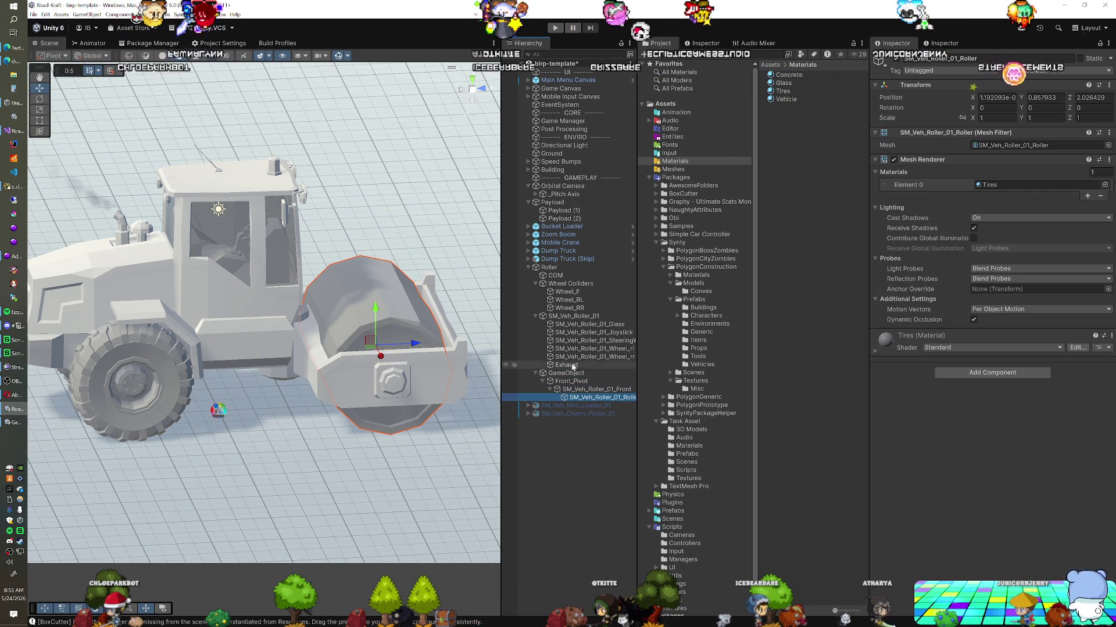
click(571, 267)
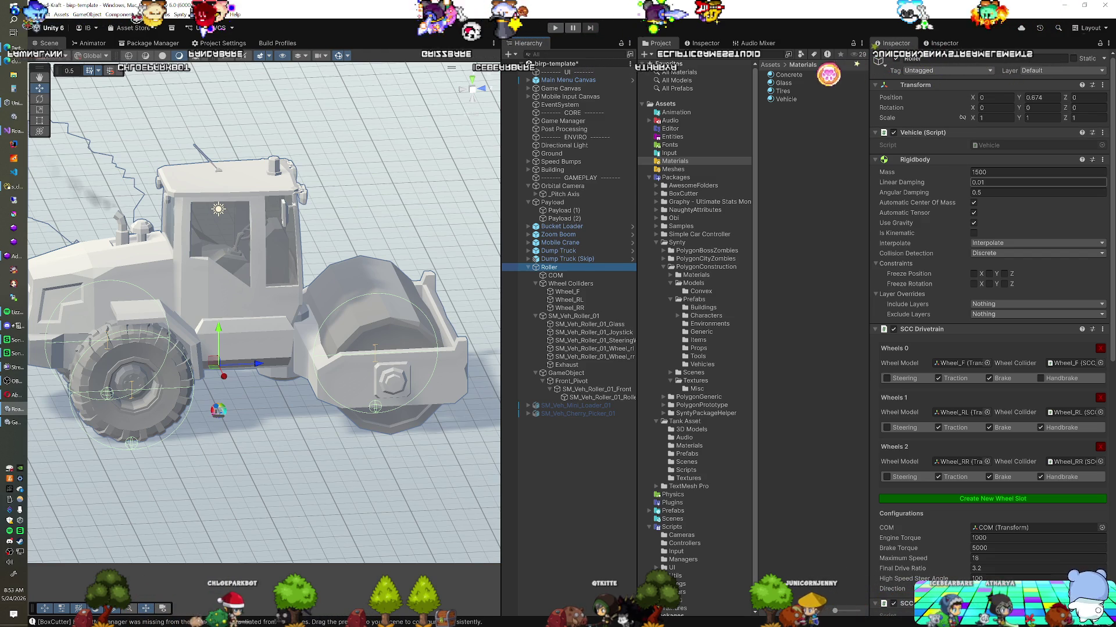
Set Roller as the Game Manager's start vehicle, save the scene, and run a brief play test.
click(561, 121)
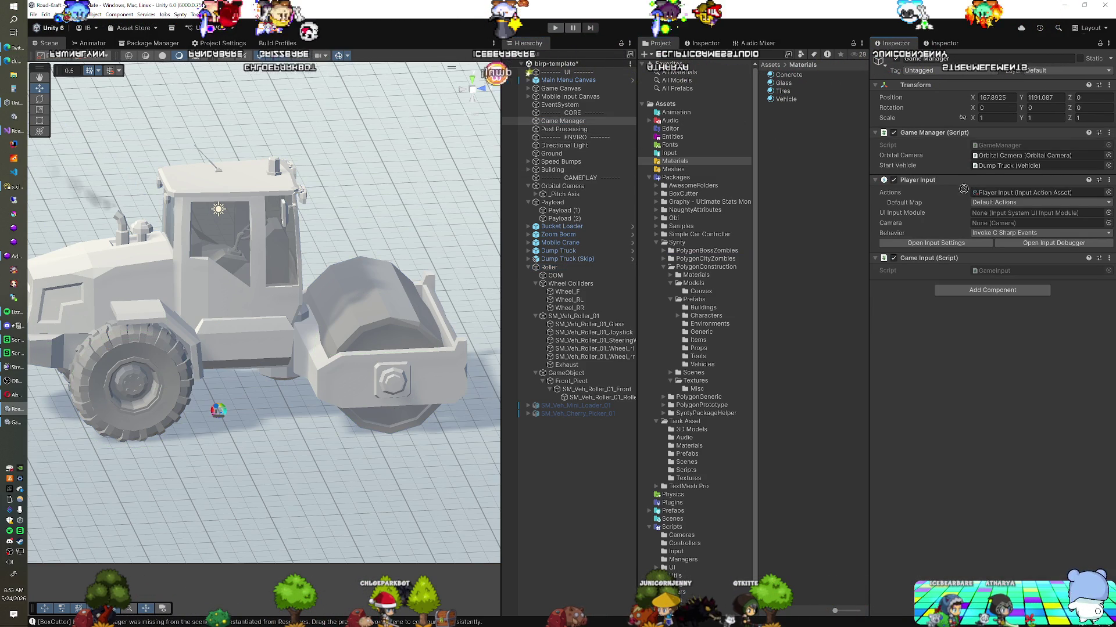
key(ctrl+s)
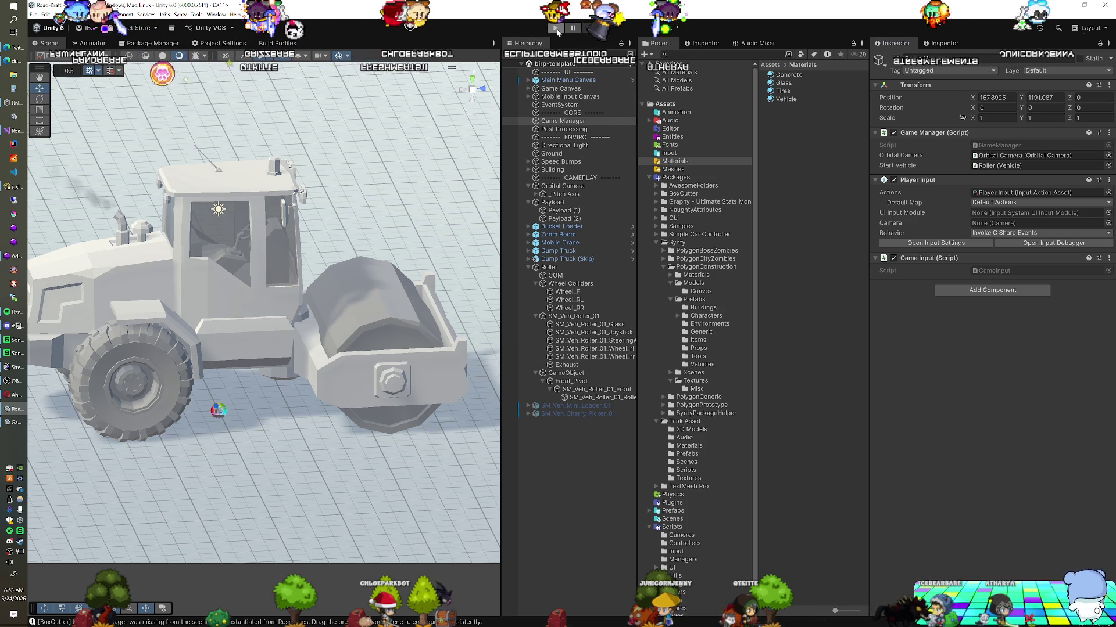
click(554, 28)
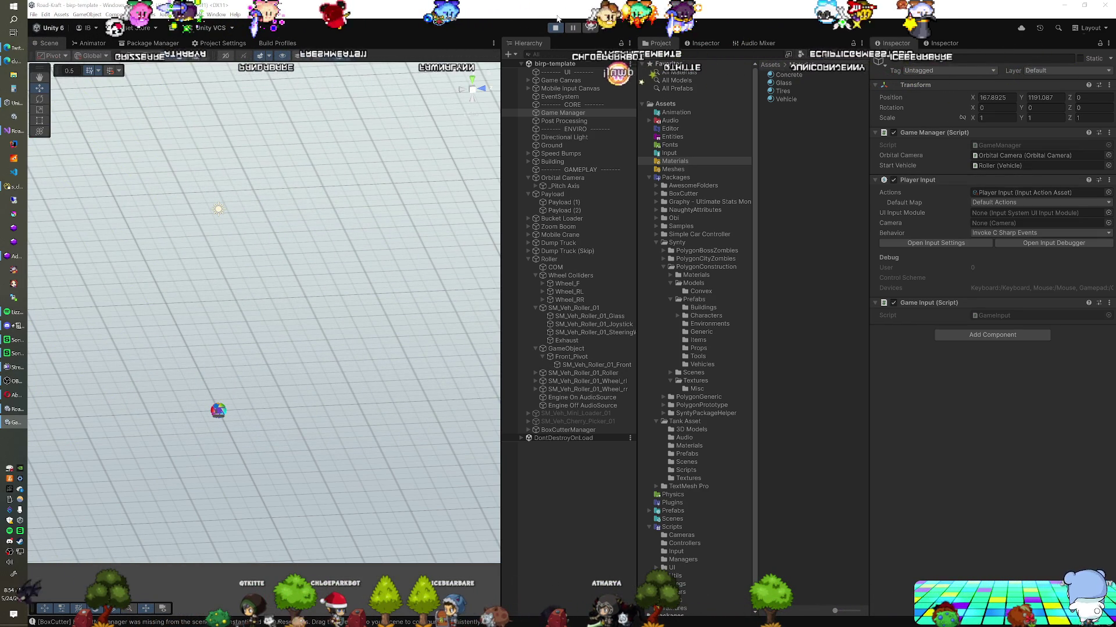
click(555, 27)
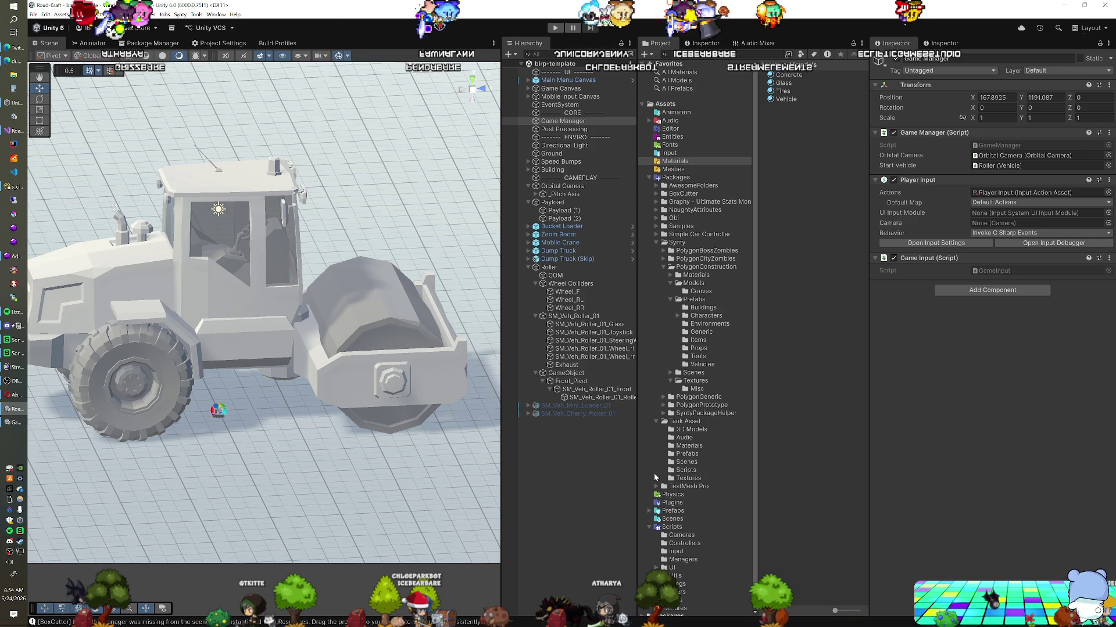
Add a Box Collider to the roller body SM_Veh_Roller_01.
drag(388, 370, 337, 384)
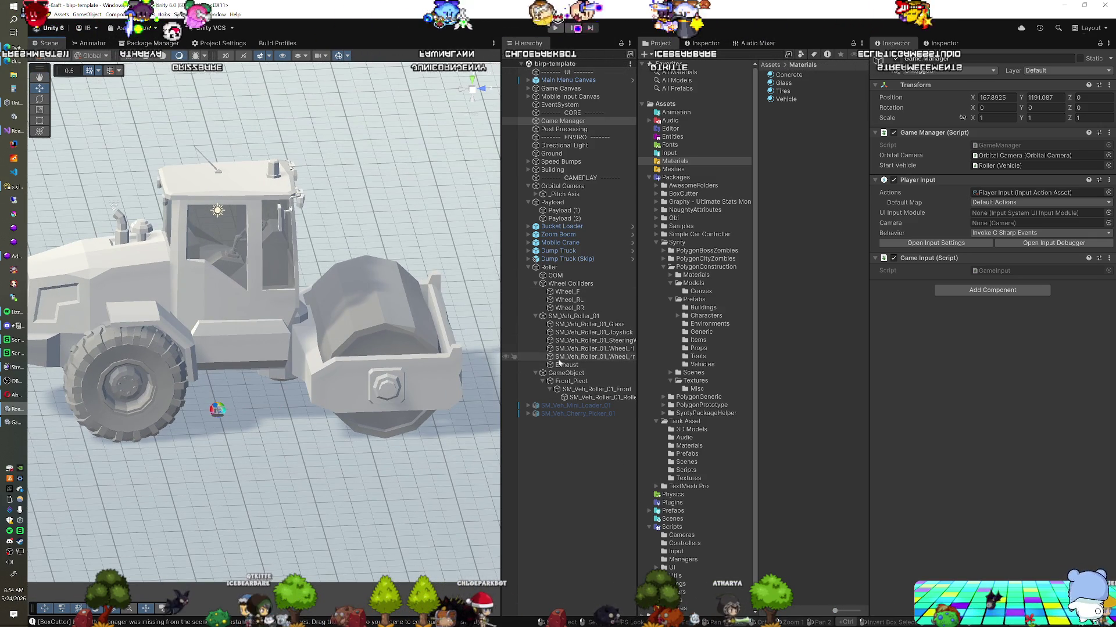
click(556, 316)
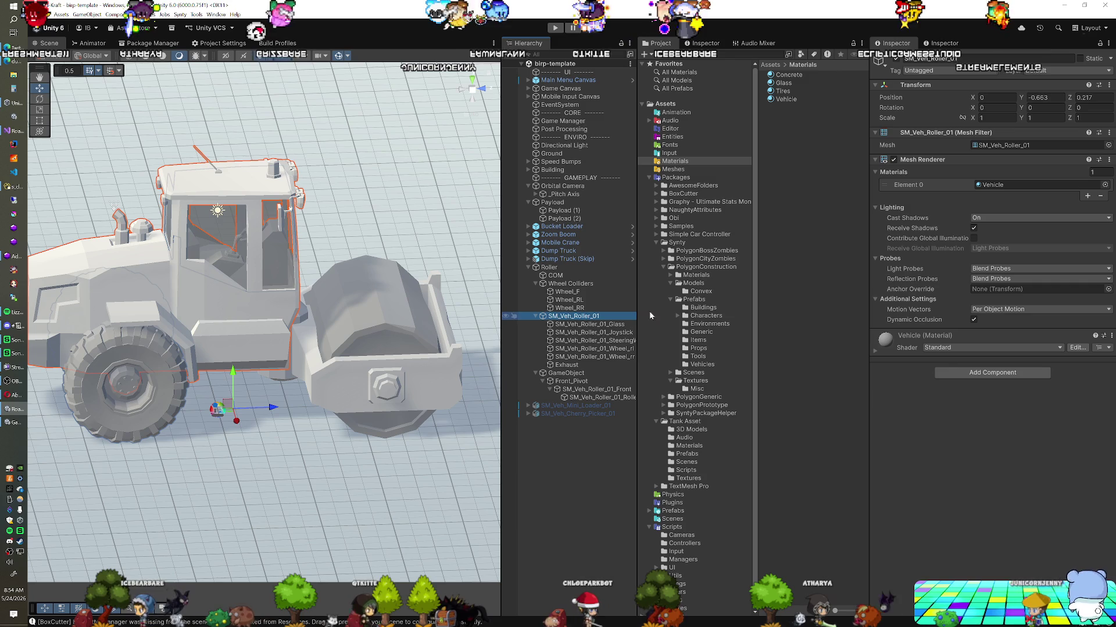
click(952, 372)
text(box)
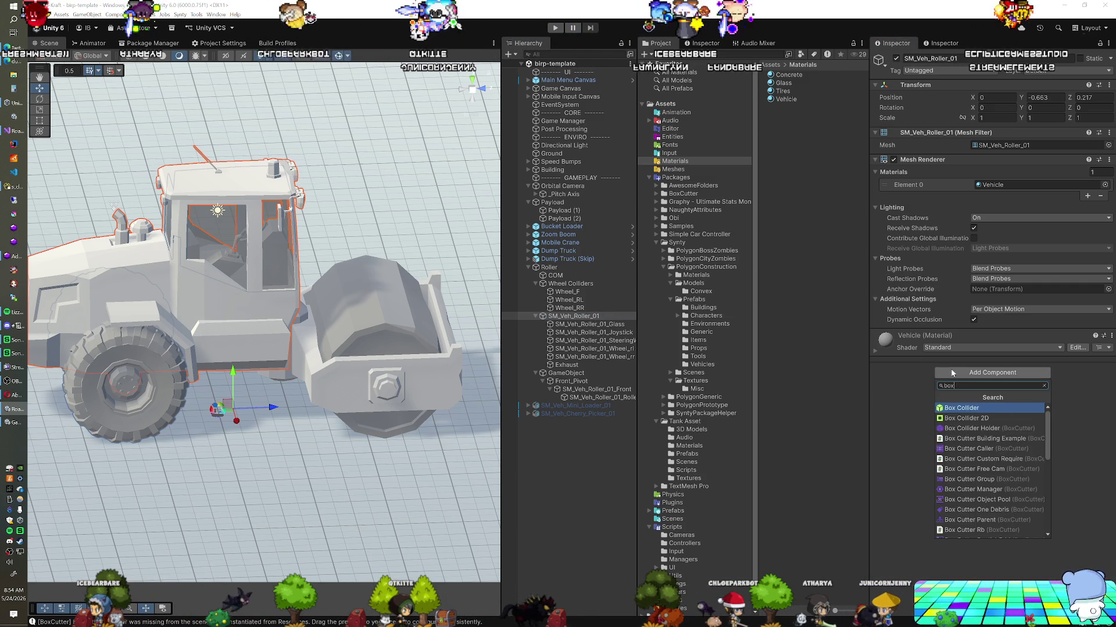
key(Return)
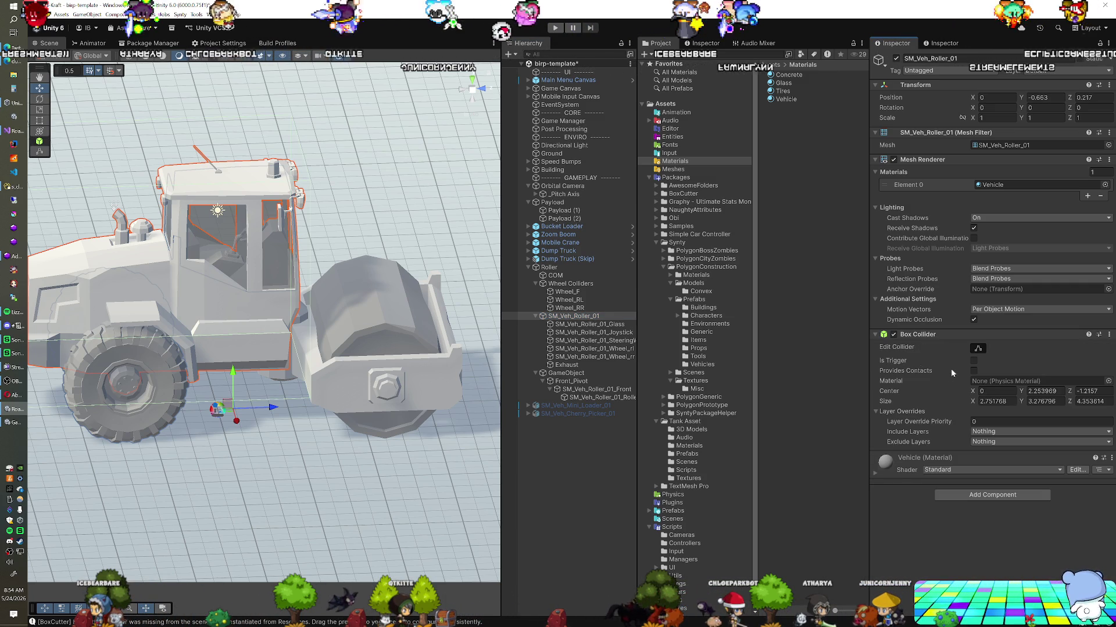
Fit the collider from top and side views: centre Y 1.92, size 1.45 × 2.17 × 4.353614.
mouse_move(350, 337)
mouse_down()
mouse_move(220, 335)
mouse_move(318, 427)
mouse_up()
click(474, 79)
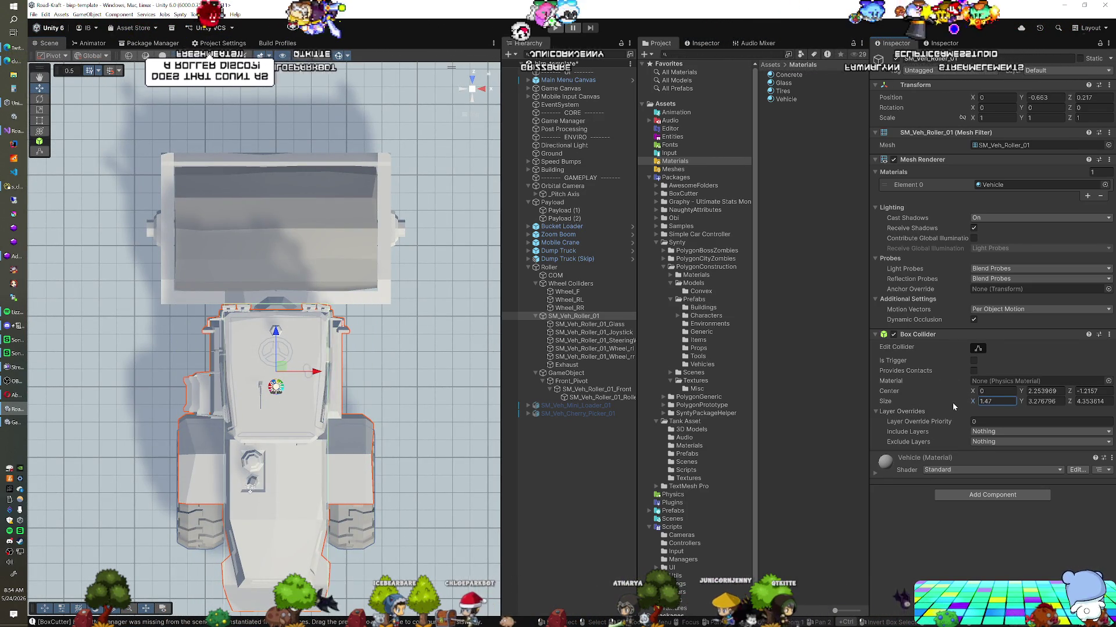
click(483, 89)
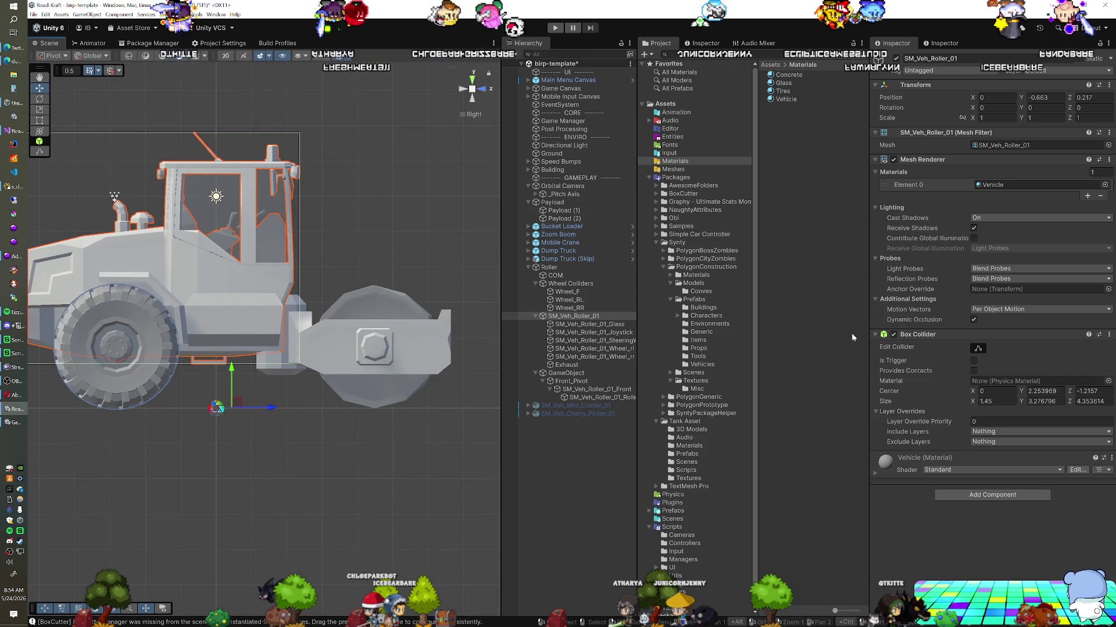
mouse_move(1023, 403)
mouse_down()
mouse_move(1010, 402)
mouse_move(1016, 394)
mouse_up()
mouse_move(314, 273)
mouse_down()
mouse_move(276, 300)
mouse_move(391, 347)
mouse_up()
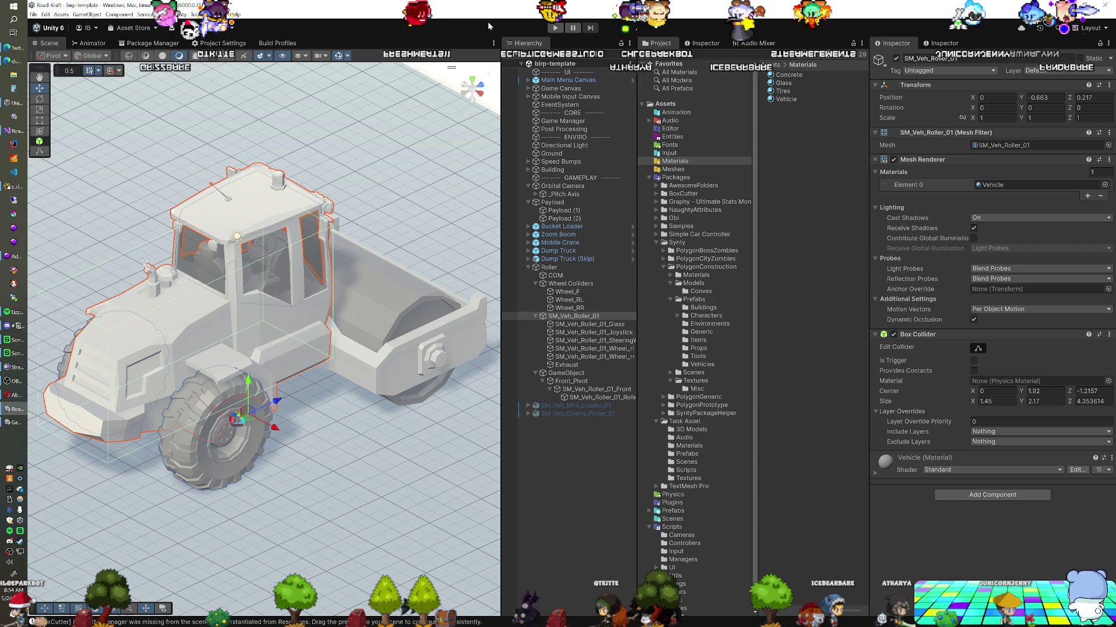
In play mode, swing the drum via Front_Pivot's drive target, reset it to 0, and parent Wheel_F under Front_Pivot.
click(552, 28)
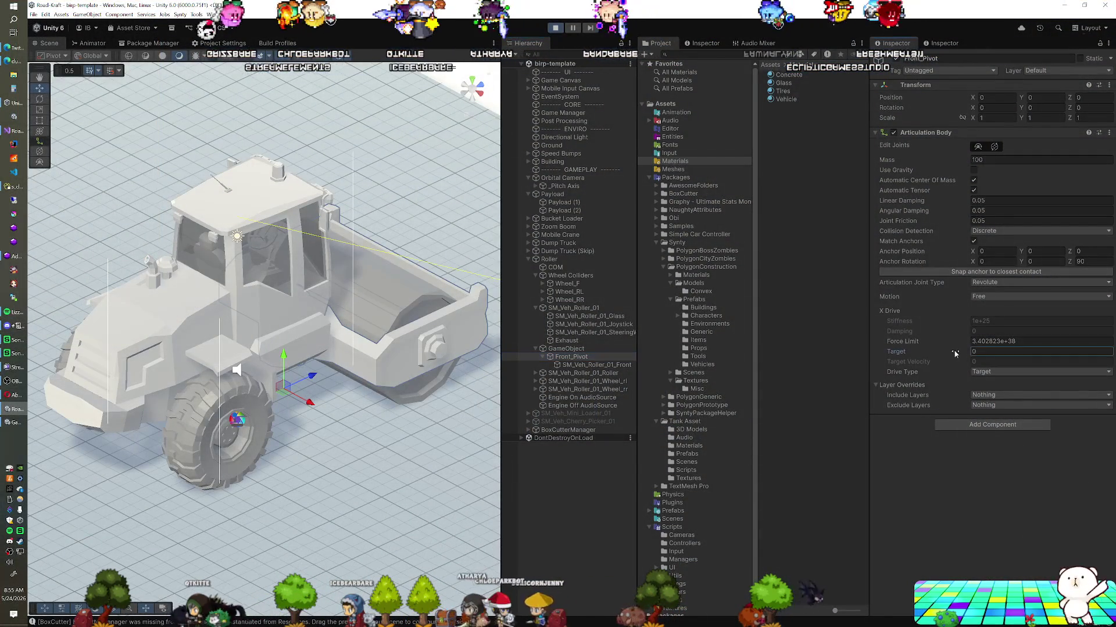
mouse_move(975, 355)
mouse_down()
mouse_move(1075, 355)
mouse_move(59, 379)
mouse_move(687, 377)
mouse_up()
drag(508, 372, 629, 389)
drag(465, 385, 548, 390)
mouse_move(623, 385)
mouse_down()
mouse_move(929, 410)
mouse_move(981, 433)
mouse_move(641, 408)
mouse_up()
drag(696, 387, 1115, 401)
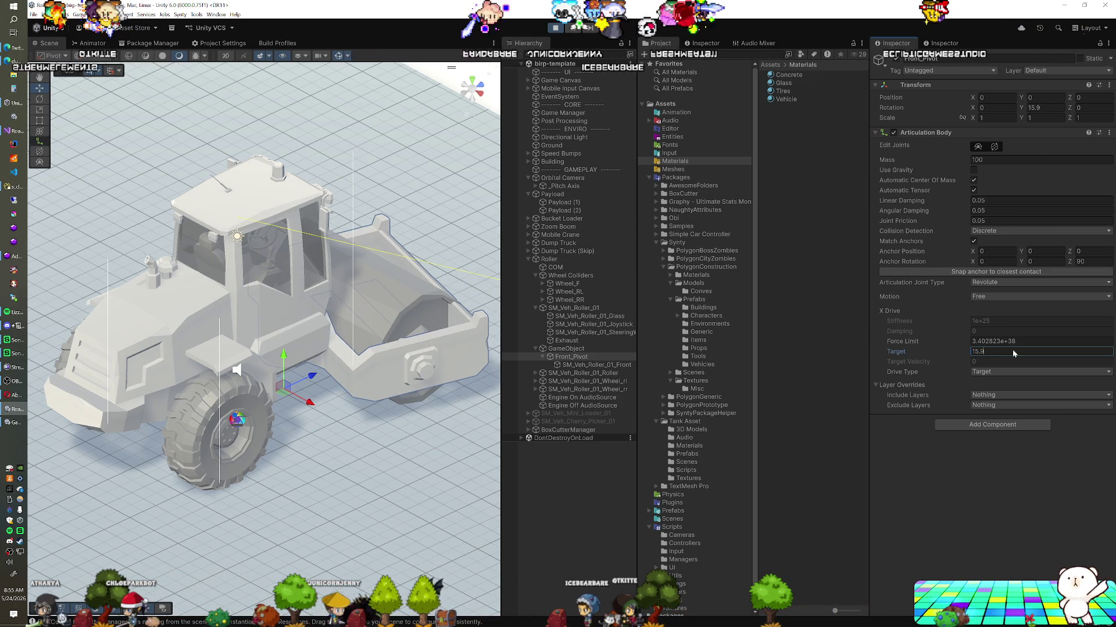
text(0)
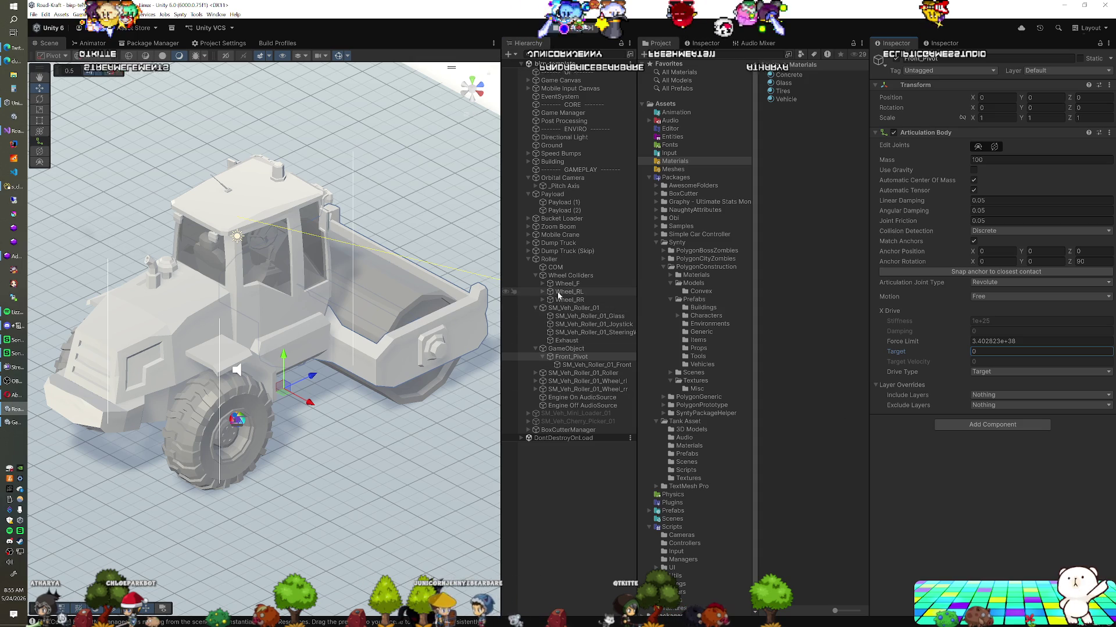
drag(567, 284, 579, 362)
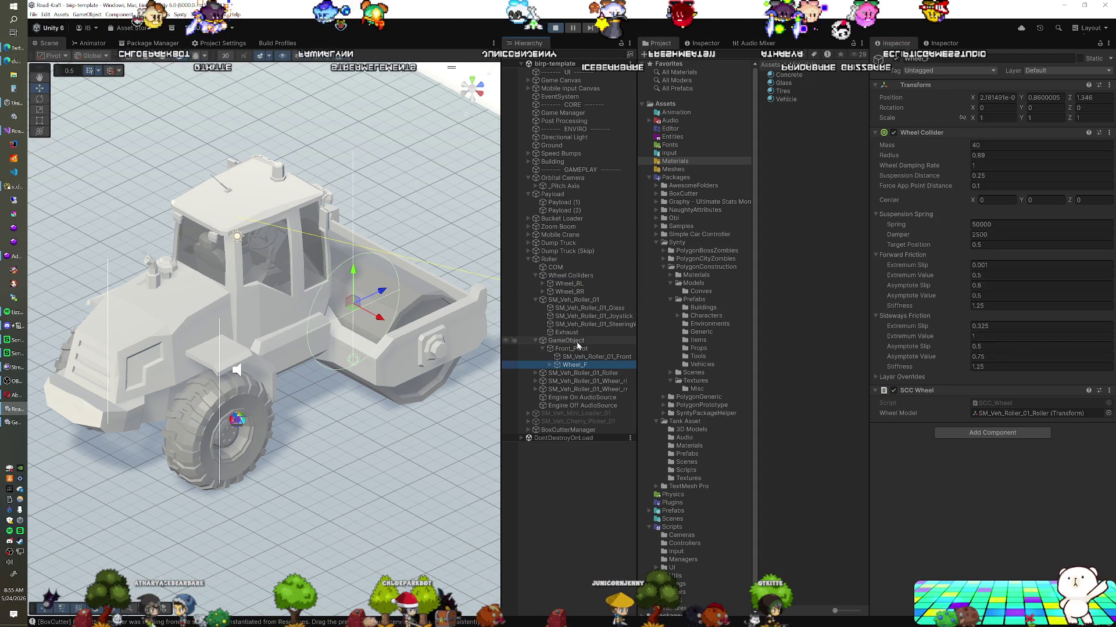
Turn Front_Pivot with its X drive target, then reset the target to 0.
click(574, 349)
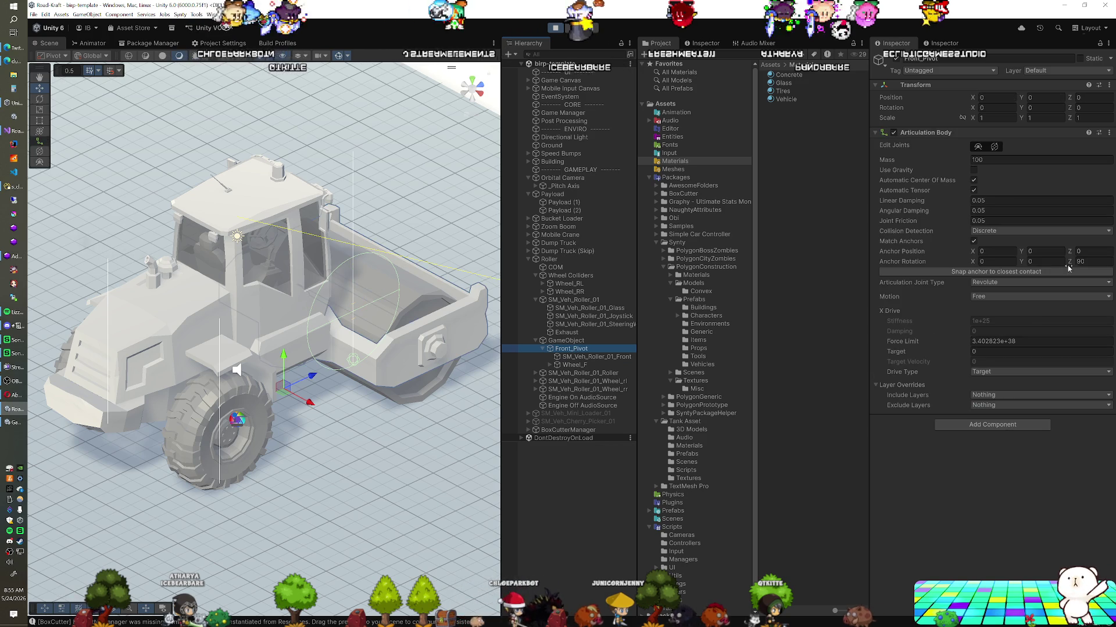
mouse_move(960, 351)
mouse_down()
mouse_move(987, 351)
mouse_move(120, 394)
mouse_move(1046, 354)
mouse_move(633, 346)
mouse_move(1086, 394)
mouse_move(127, 424)
mouse_move(953, 395)
mouse_move(579, 389)
mouse_move(1019, 420)
mouse_move(74, 452)
mouse_move(930, 401)
mouse_move(608, 395)
mouse_move(863, 412)
mouse_up()
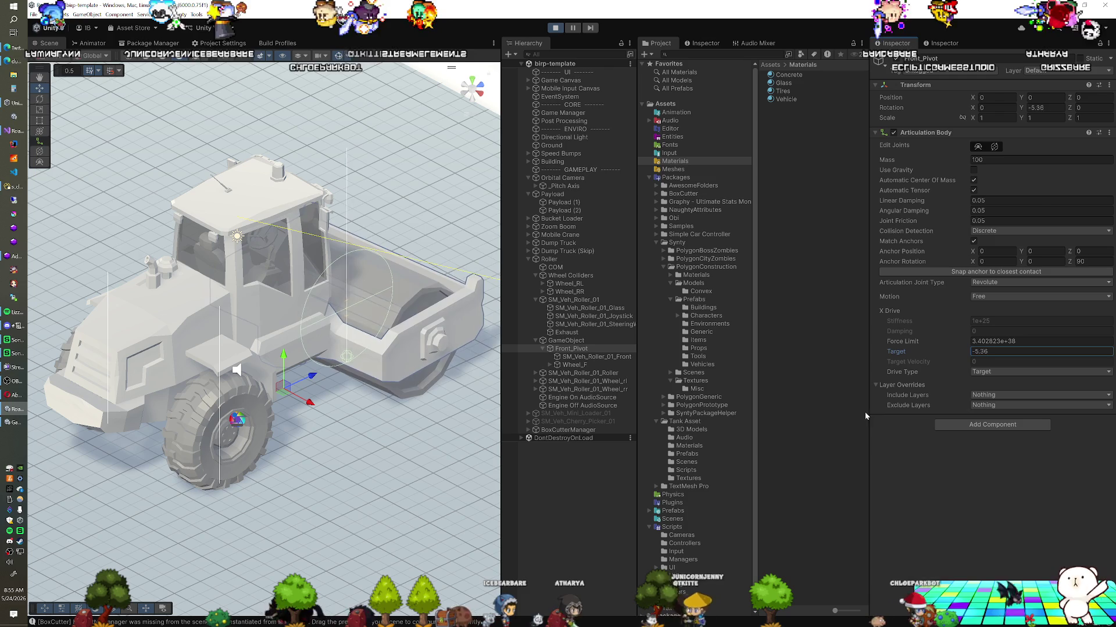
click(1039, 351)
text(0)
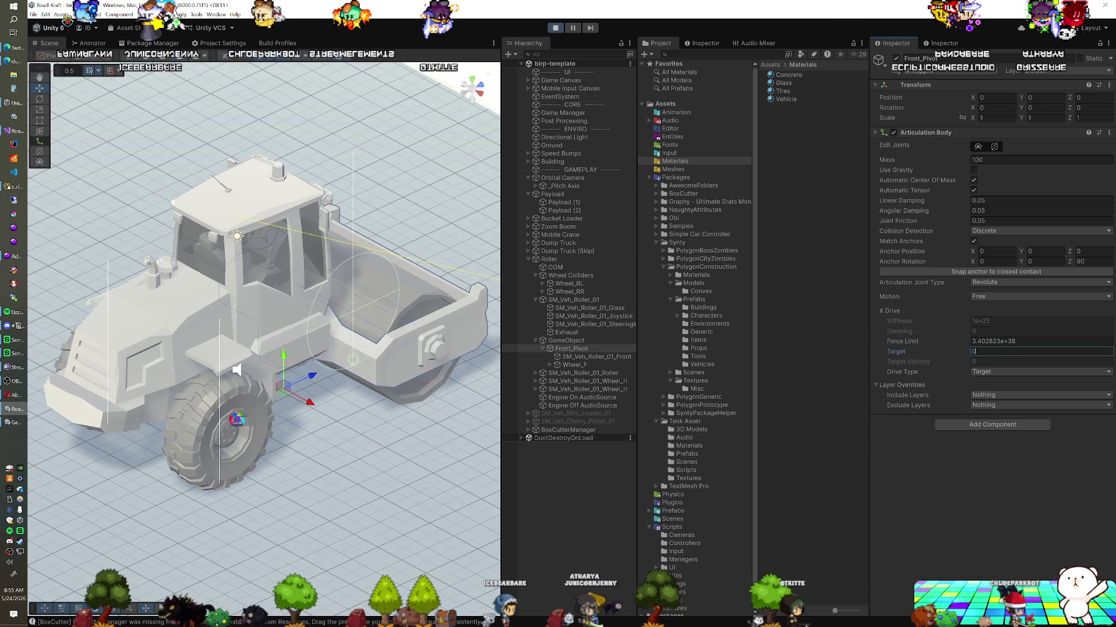
Move Wheel_F back under Wheel Colliders after Wheel_RR.
click(578, 364)
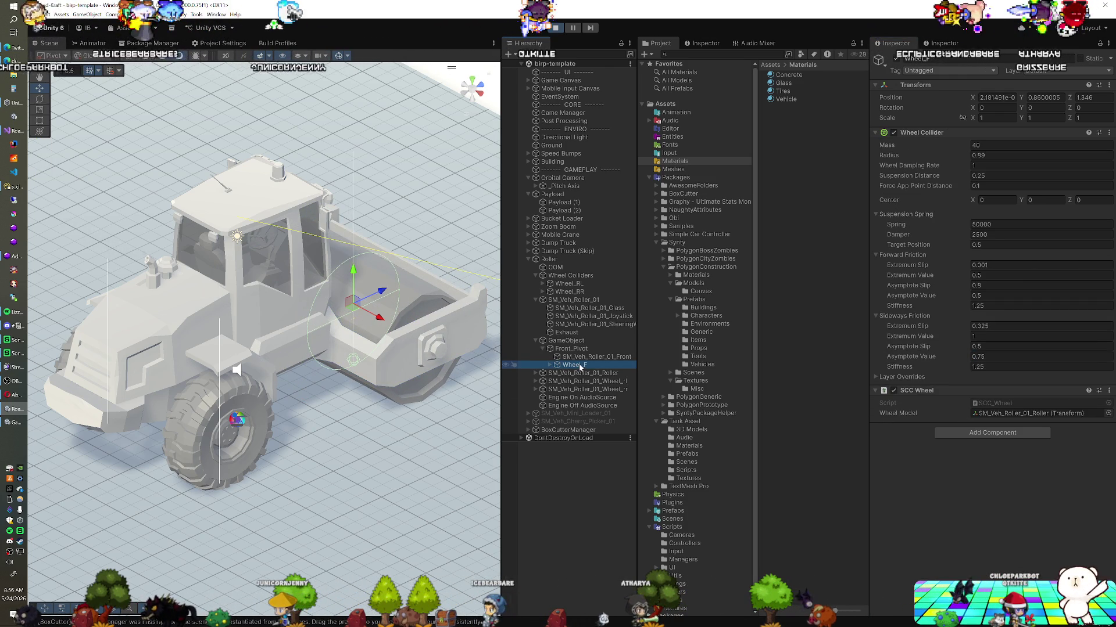
drag(574, 312, 576, 317)
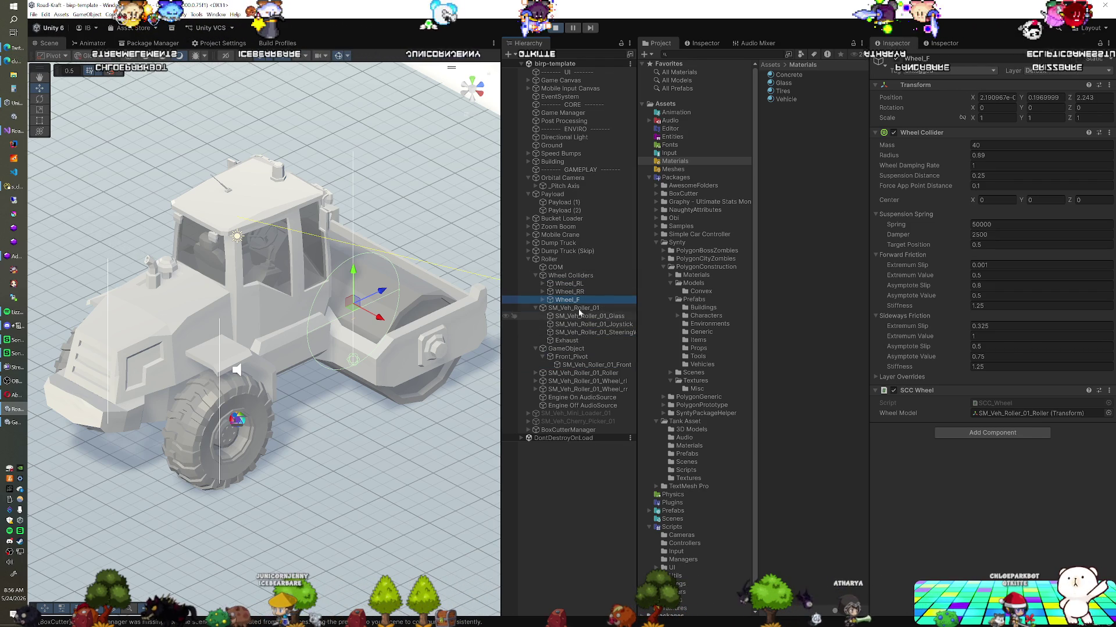
click(570, 276)
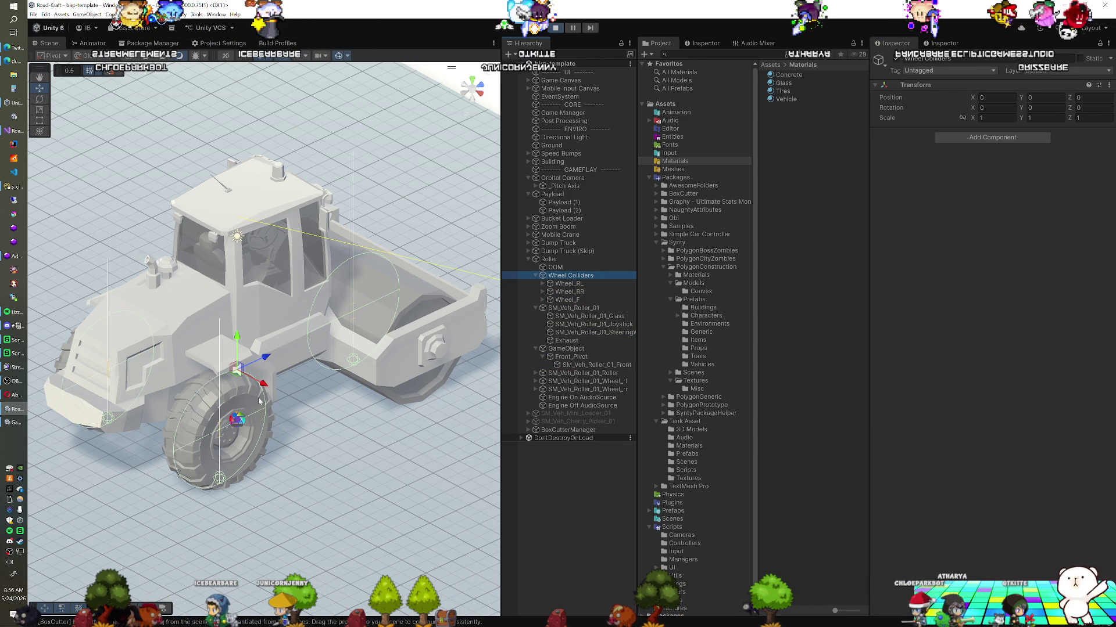
mouse_move(346, 407)
mouse_down()
mouse_move(282, 370)
mouse_move(343, 319)
mouse_up()
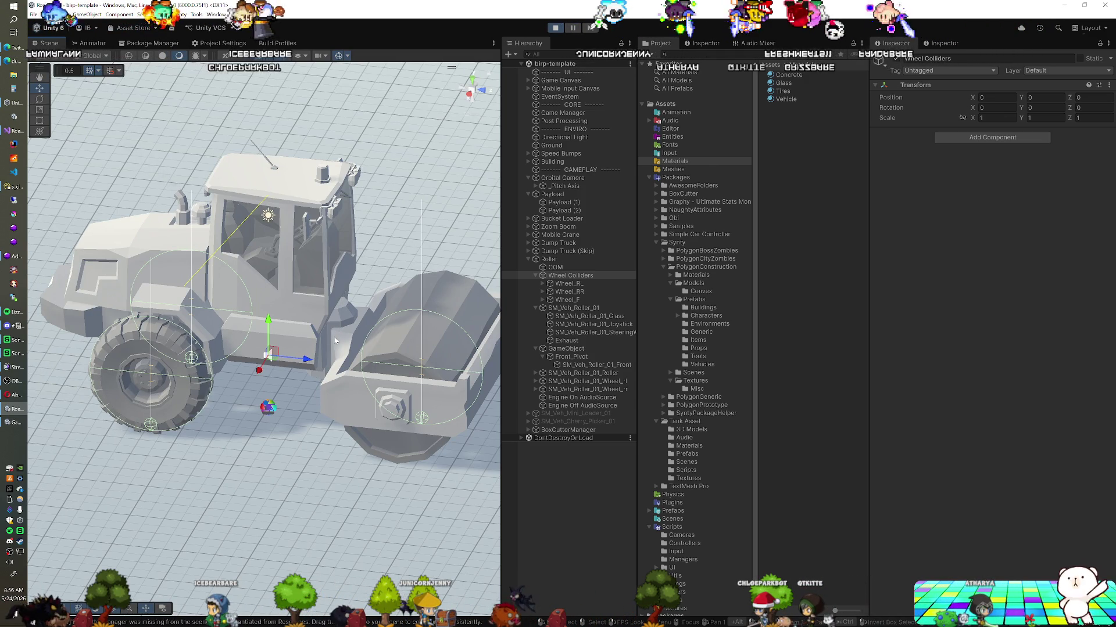
Inspect the front drum and Front_Pivot's joint during the test drive, then stop play mode.
click(340, 318)
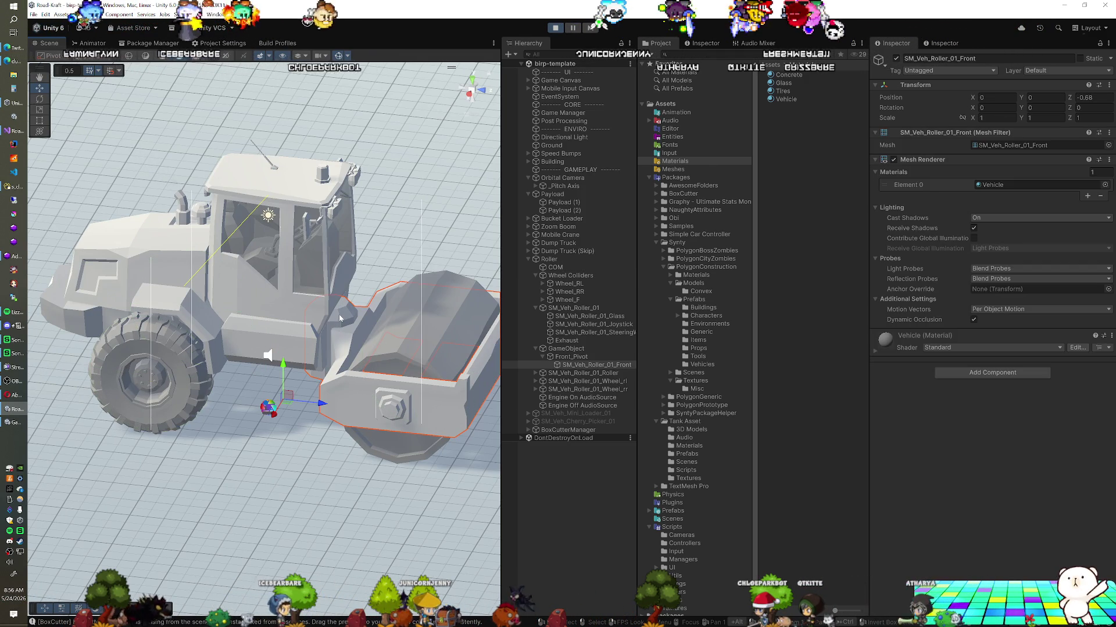
drag(313, 357, 354, 363)
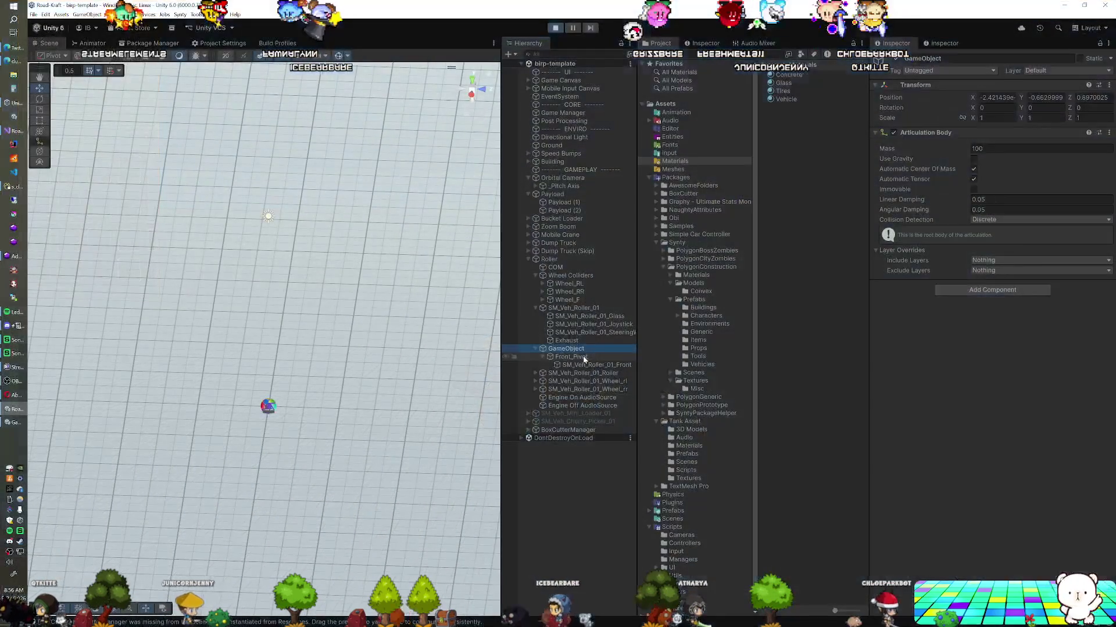
click(584, 358)
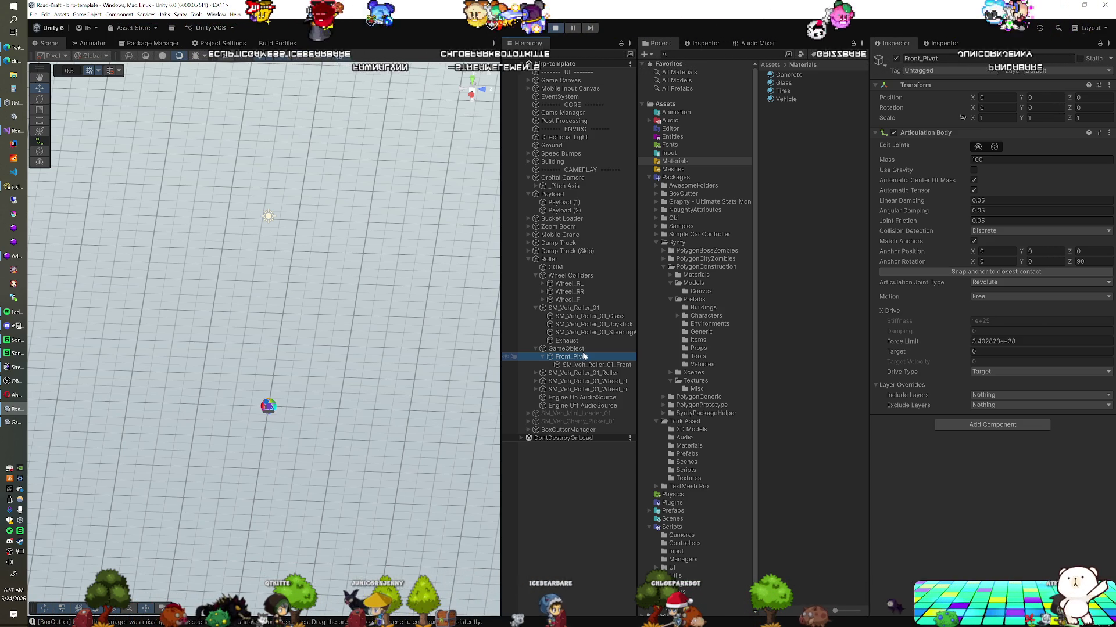
key(Up)
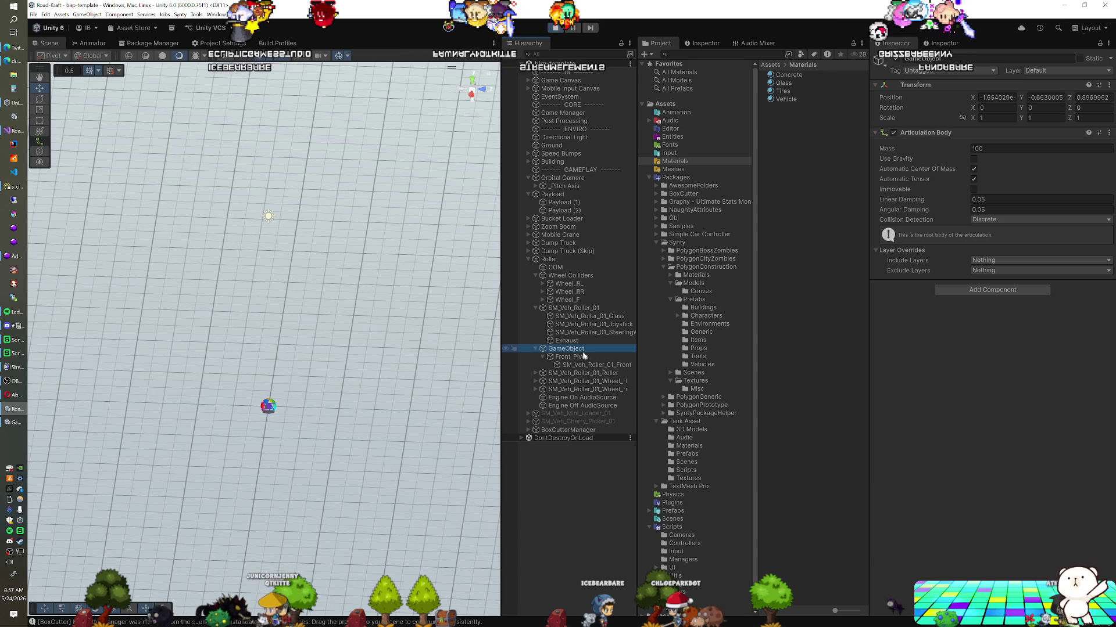
click(582, 358)
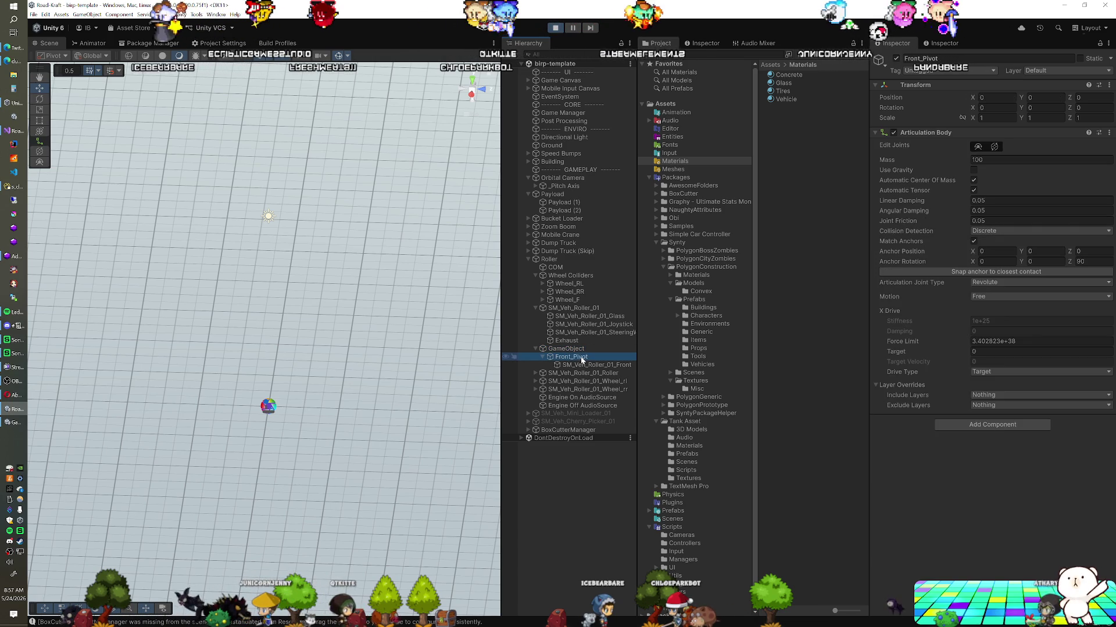
click(556, 29)
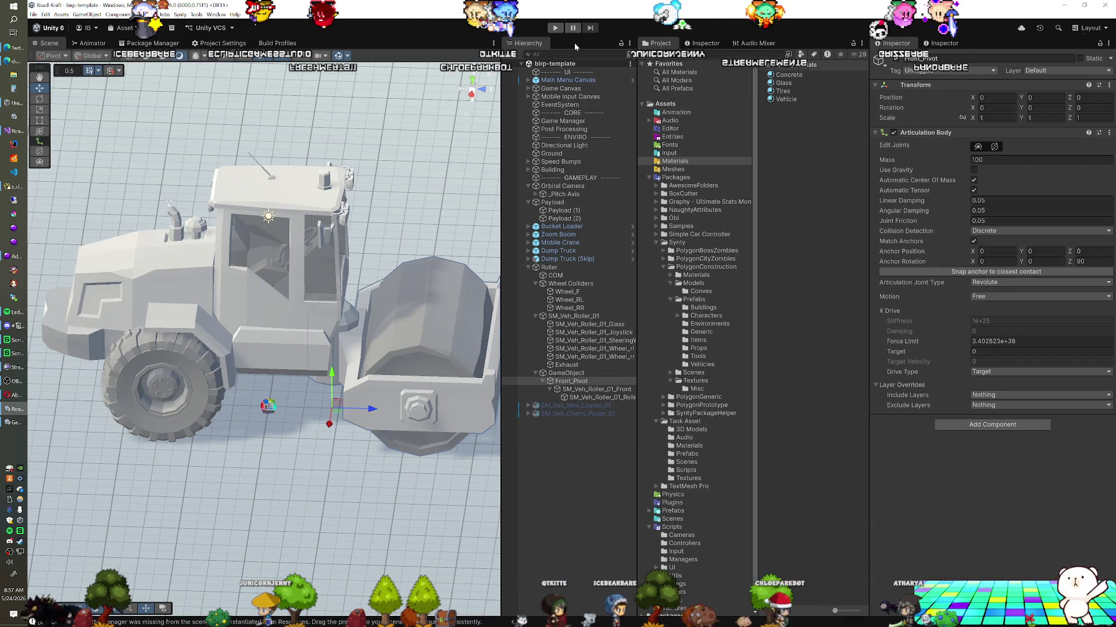
Duplicate the drum mesh SM_Veh_Roller_01_Roller and place the copy under SM_Veh_Roller_01.
click(569, 308)
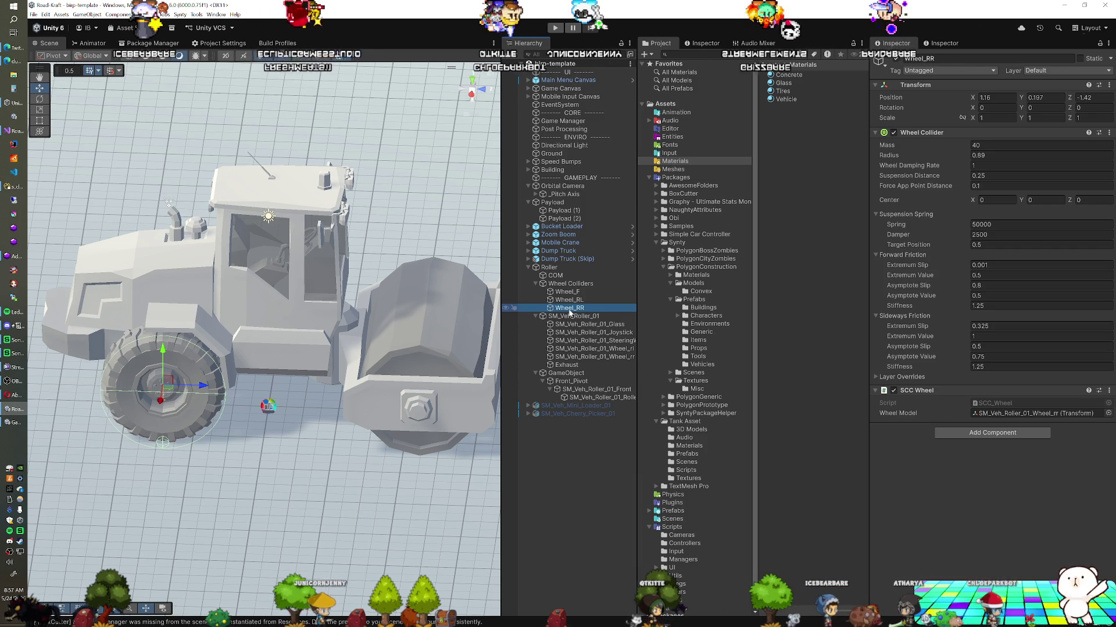
click(583, 397)
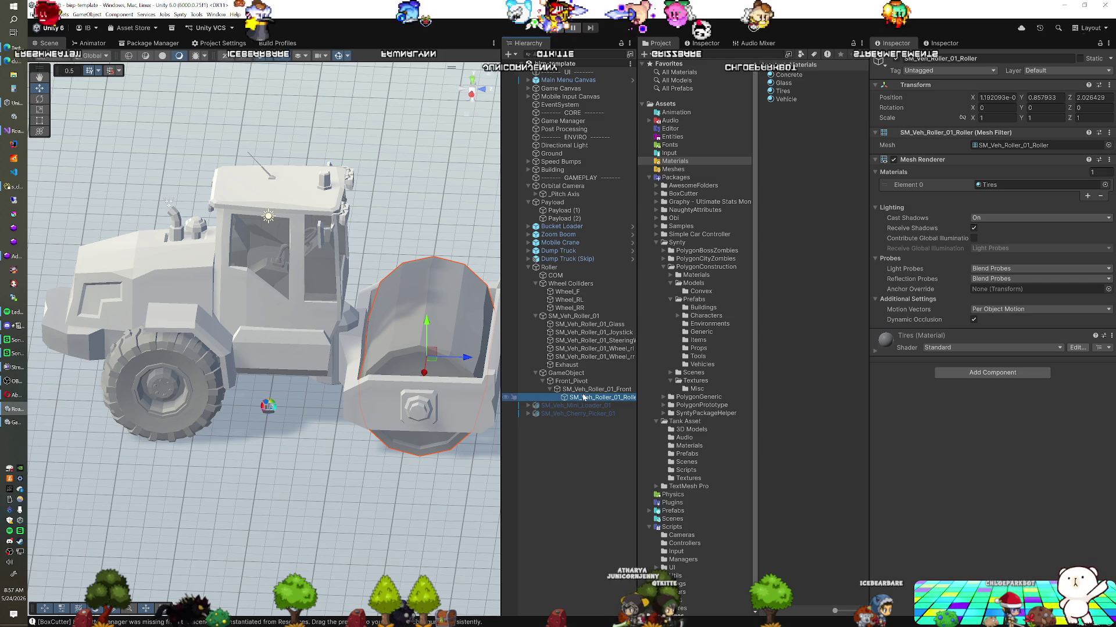
key(ctrl+d)
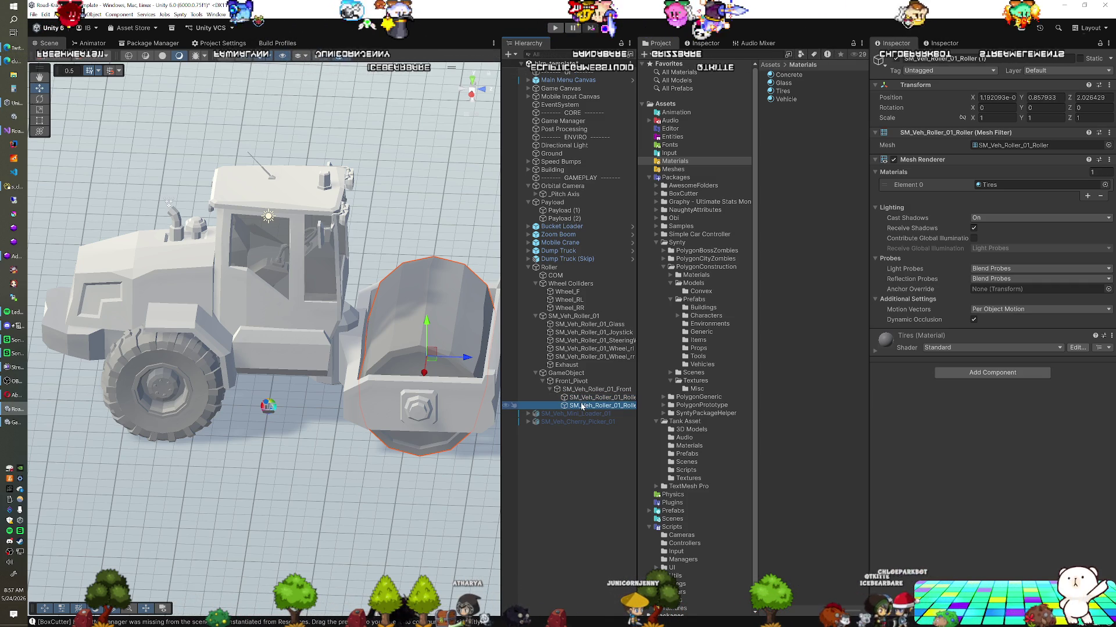
drag(580, 362, 580, 319)
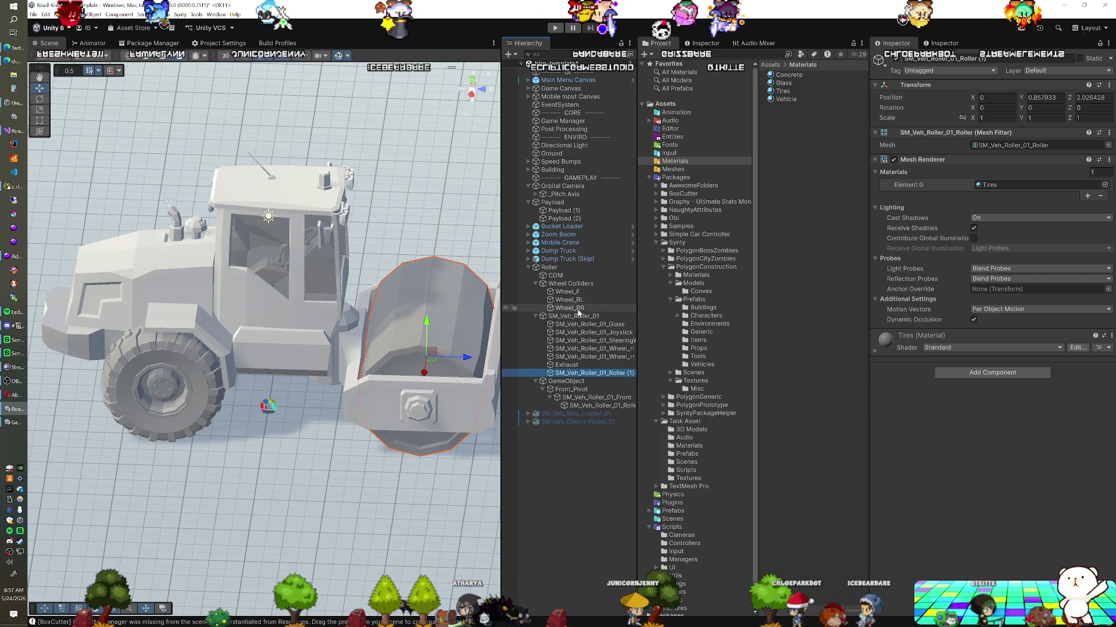
click(566, 292)
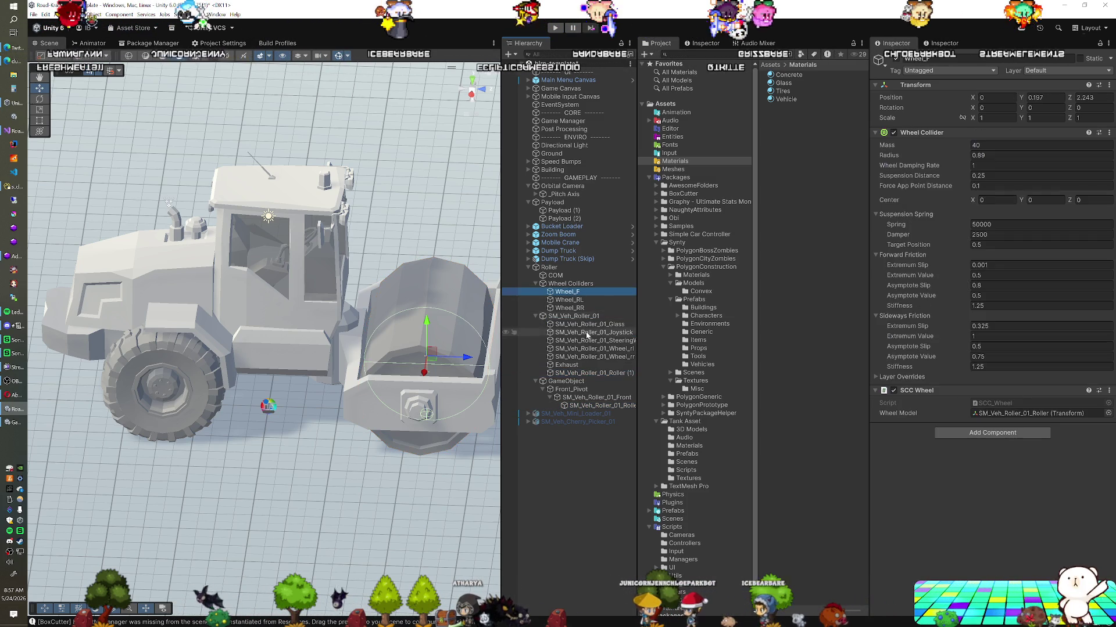
Disable the duplicate drum's Mesh Renderer and enable steering on the front wheel slot (steer angle 25).
click(925, 393)
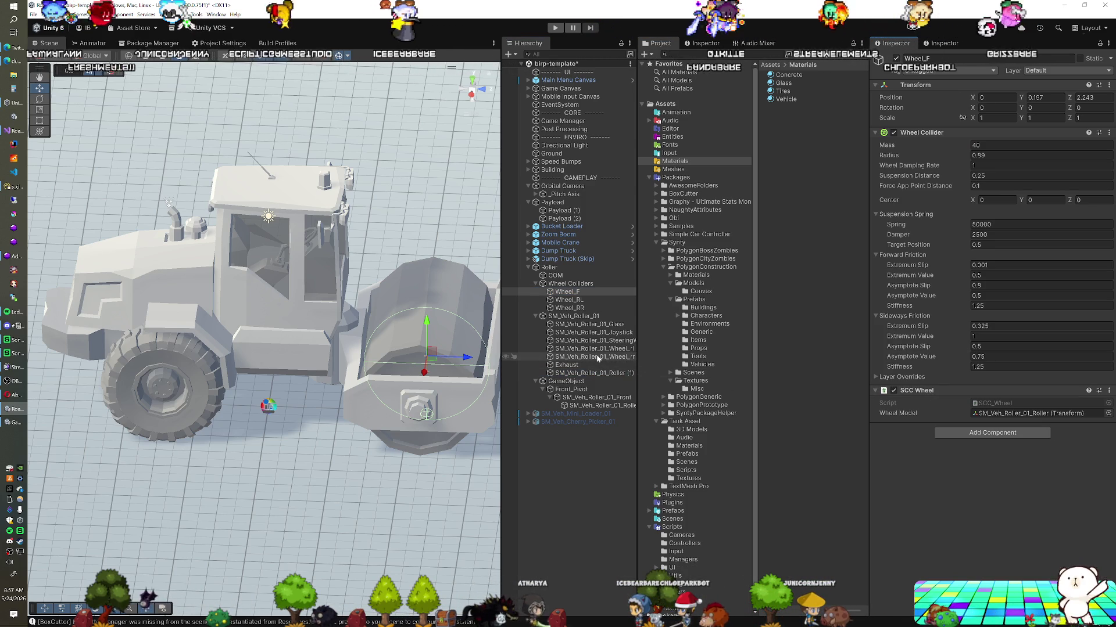
double_click(978, 408)
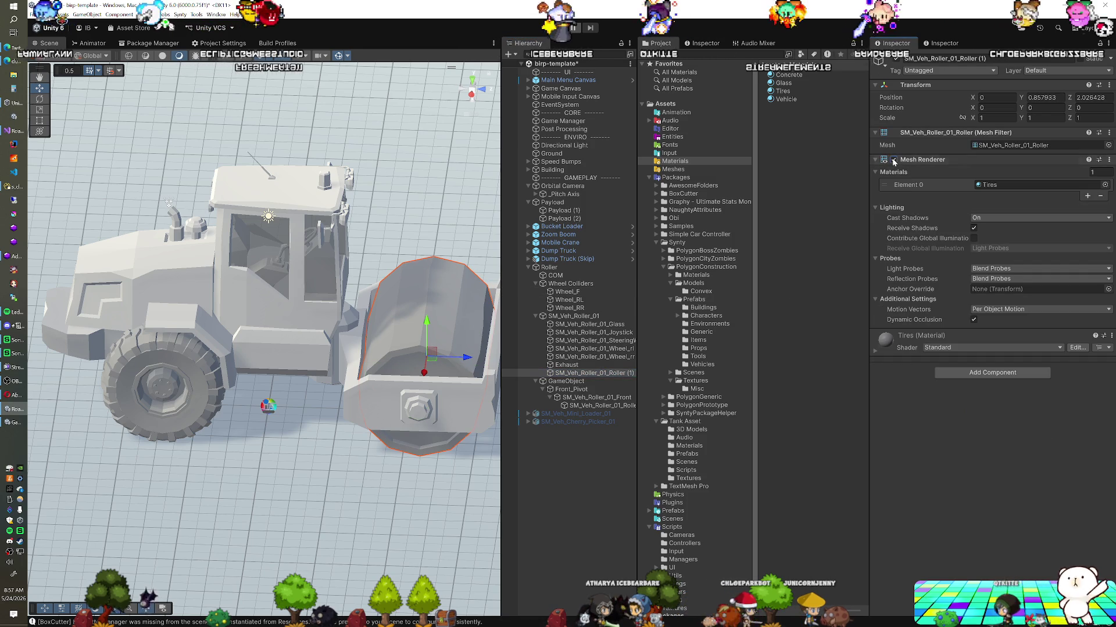
click(893, 160)
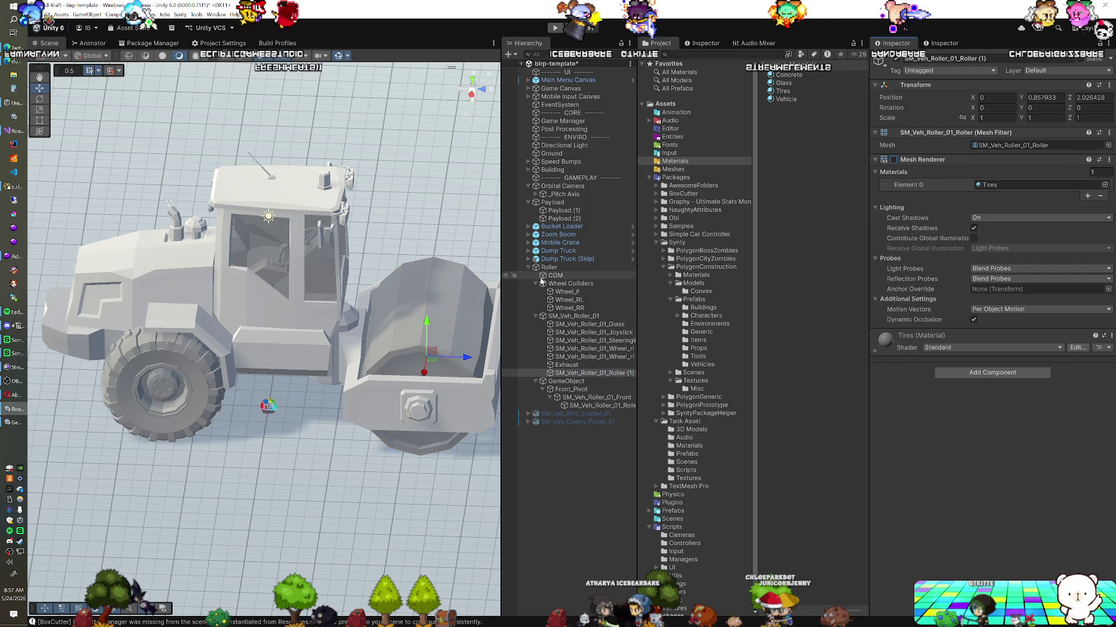
click(571, 268)
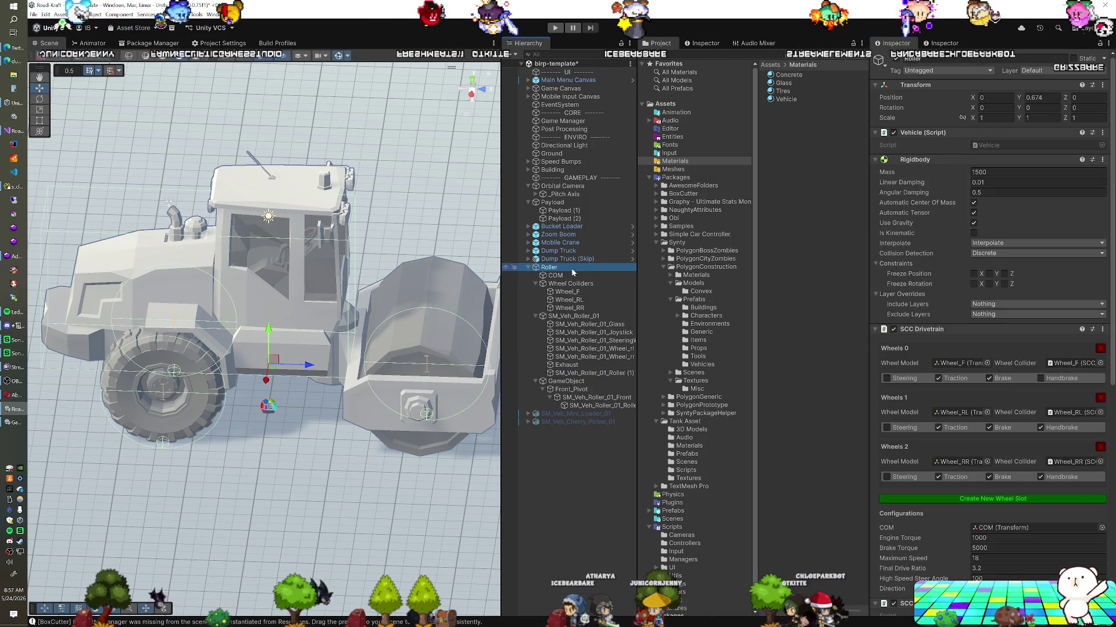
click(886, 378)
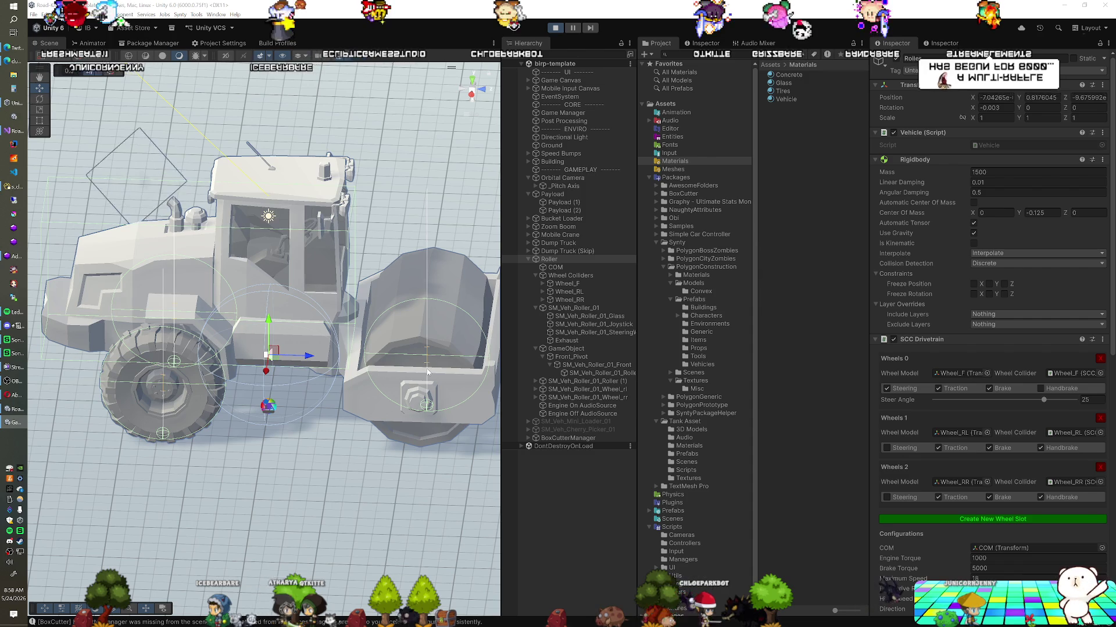
Swing Front_Pivot's X Drive Target both ways, reset it to 0, and exit play mode.
click(587, 358)
mouse_move(897, 352)
mouse_down()
mouse_move(930, 360)
mouse_move(756, 368)
mouse_up()
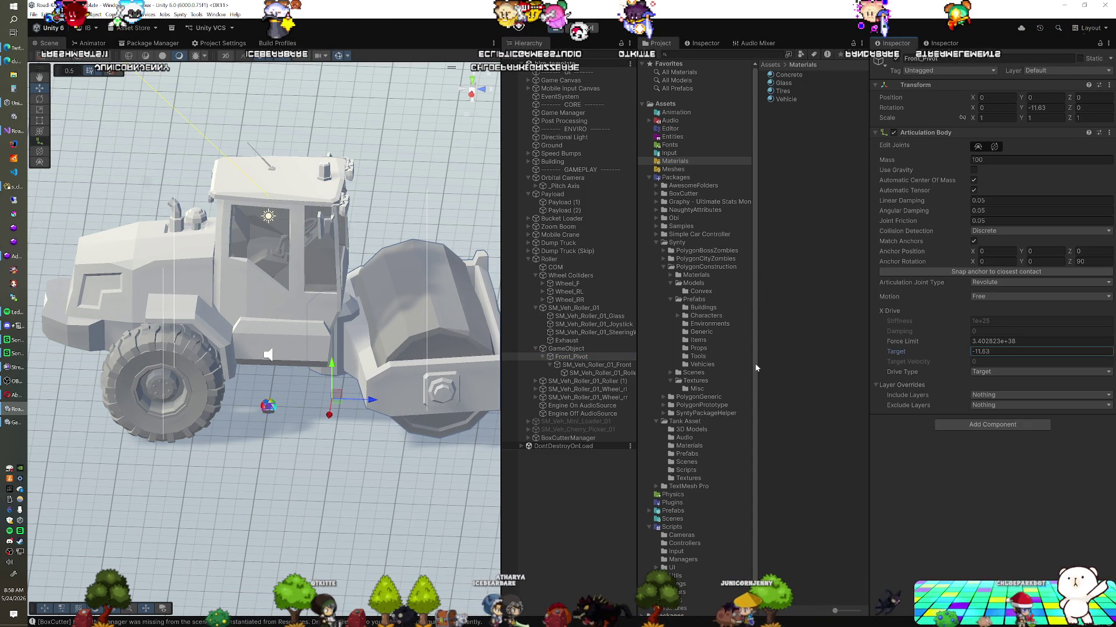
mouse_move(816, 375)
mouse_down()
mouse_move(1046, 375)
mouse_move(105, 427)
mouse_move(1075, 407)
mouse_move(570, 386)
mouse_move(689, 380)
mouse_move(663, 420)
mouse_up()
mouse_move(404, 399)
mouse_down()
mouse_move(769, 456)
mouse_move(700, 453)
mouse_up()
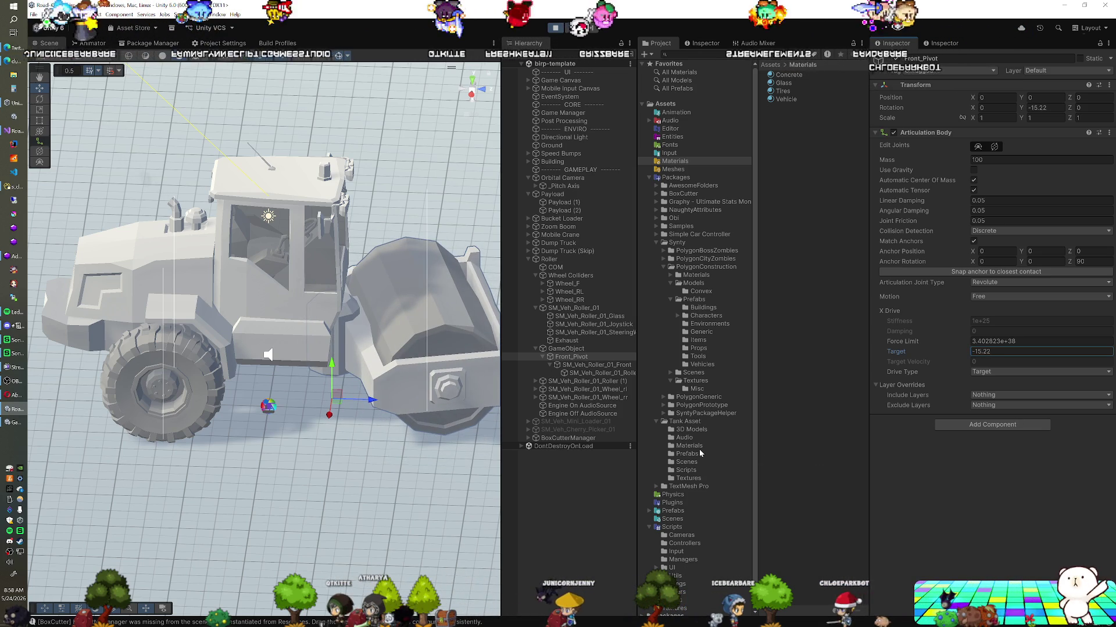
text(0)
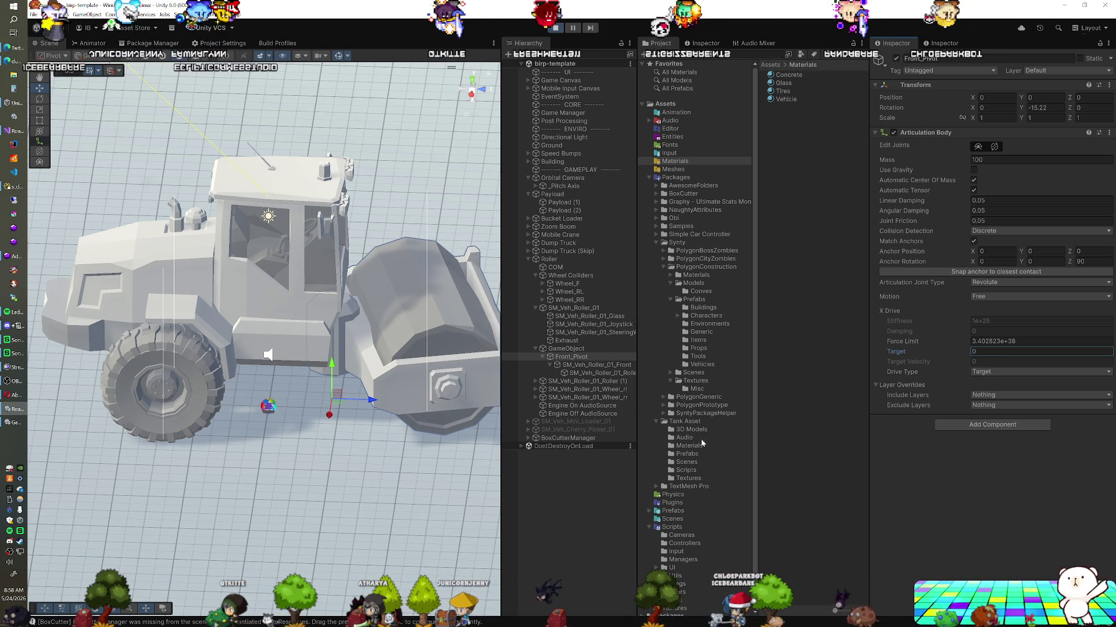
key(ctrl+p)
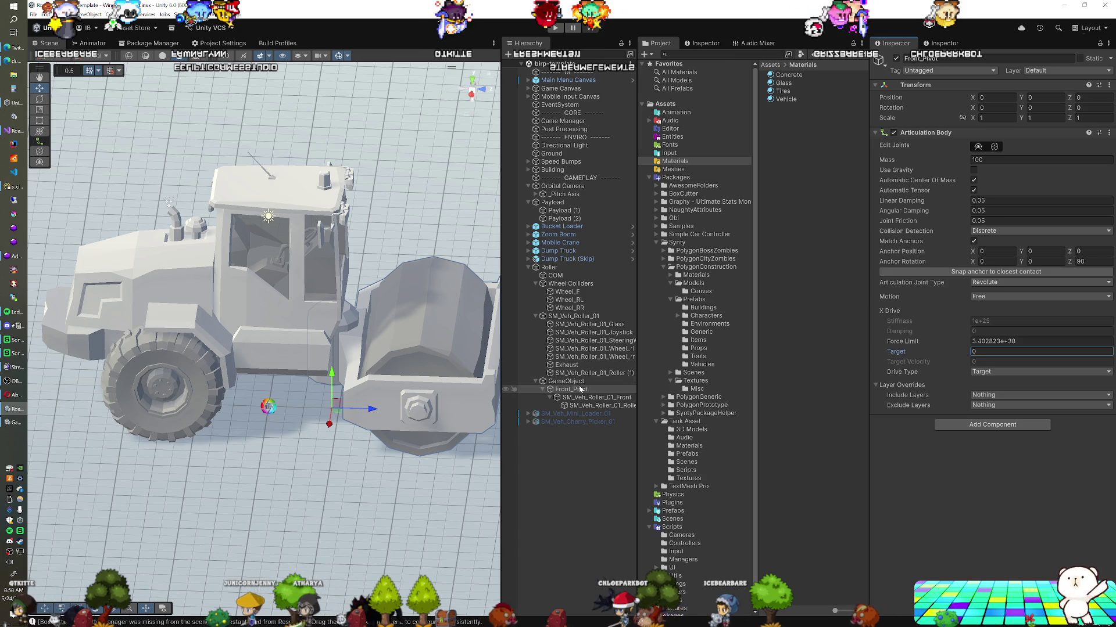
mouse_move(348, 325)
mouse_down()
mouse_move(372, 319)
mouse_move(355, 321)
mouse_move(357, 343)
mouse_up()
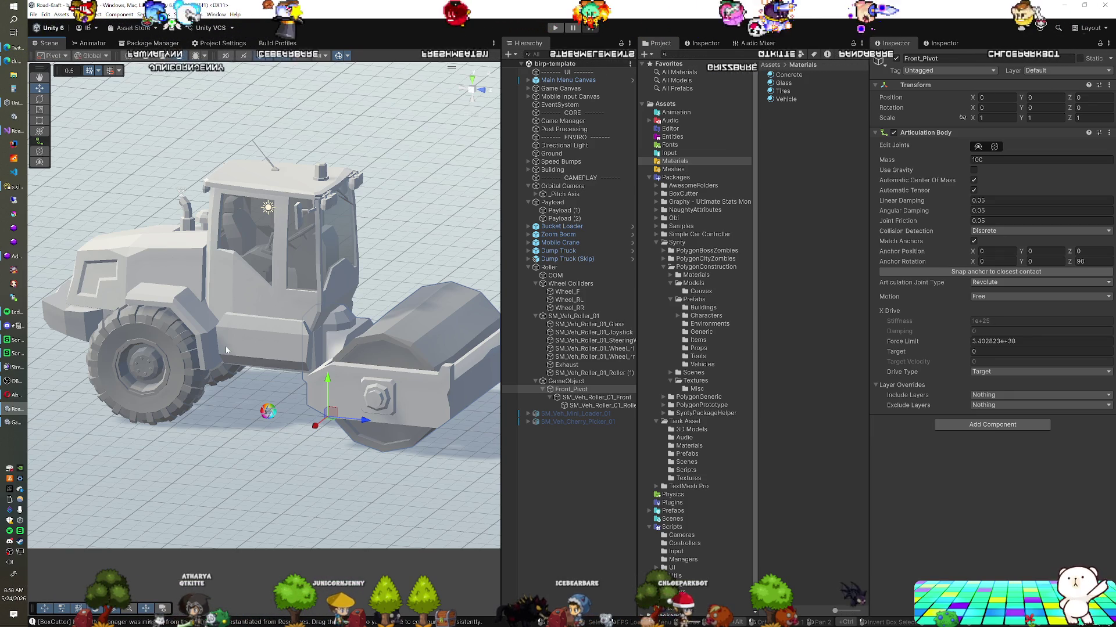
mouse_move(230, 351)
mouse_down()
mouse_move(250, 360)
mouse_move(203, 356)
mouse_up()
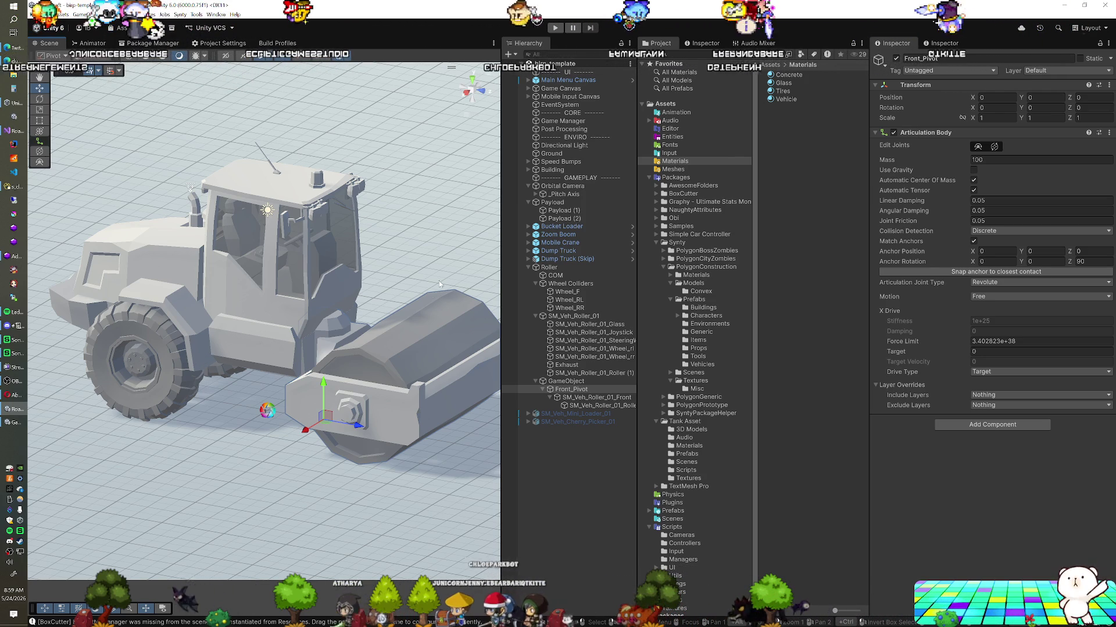
drag(442, 325, 438, 336)
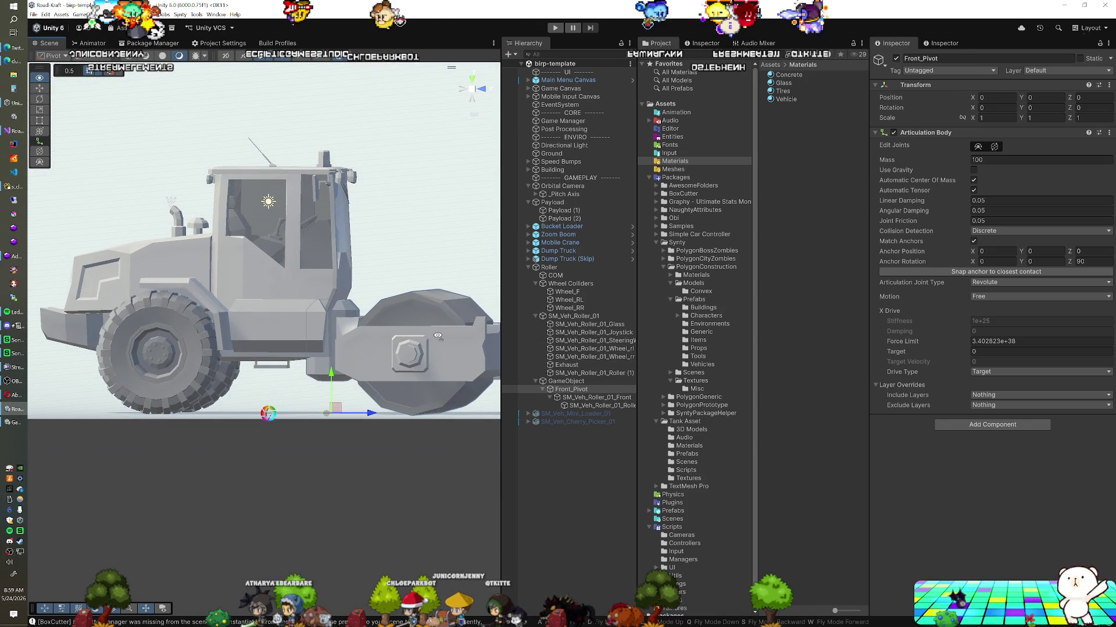
click(436, 318)
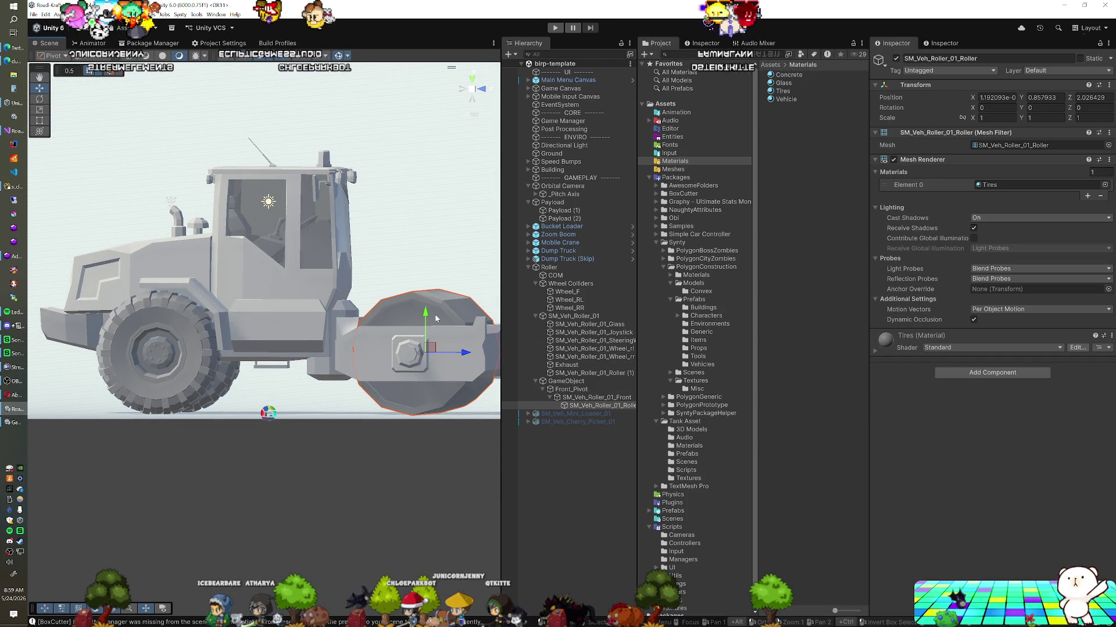
drag(379, 330, 356, 401)
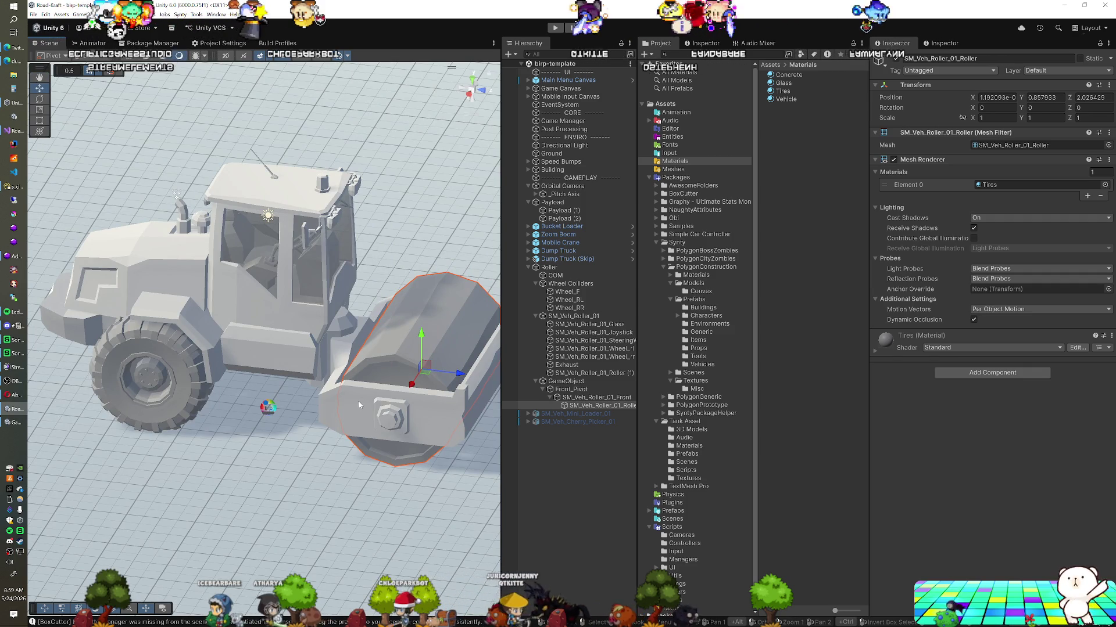
click(571, 389)
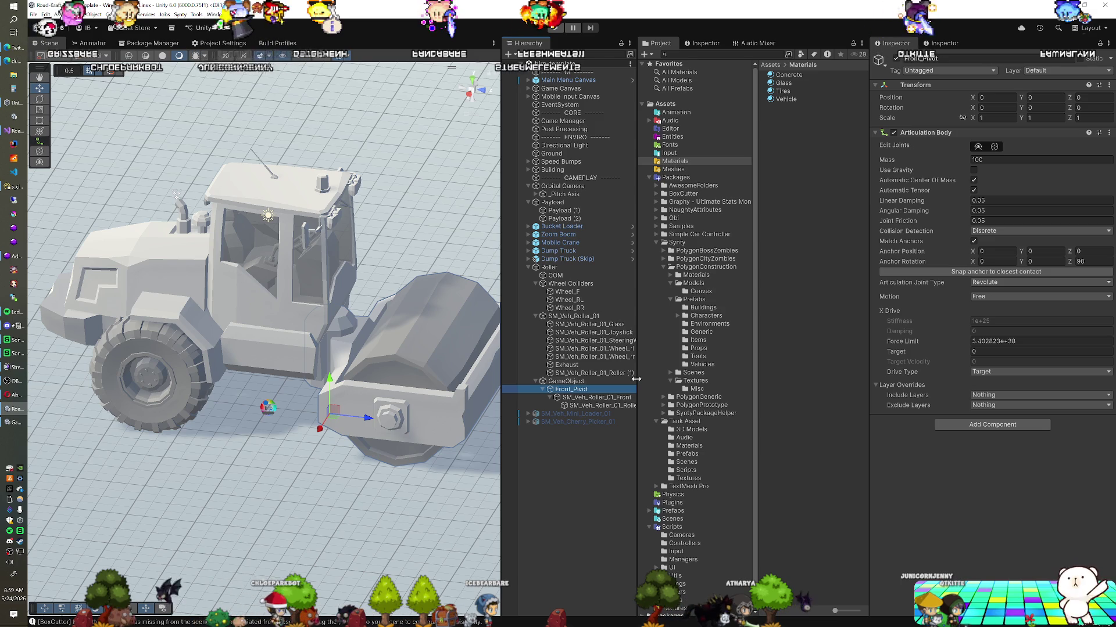
click(597, 397)
Nest Wheel_F under SM_Veh_Roller_01_Front inside Front_Pivot, then start play mode.
click(594, 406)
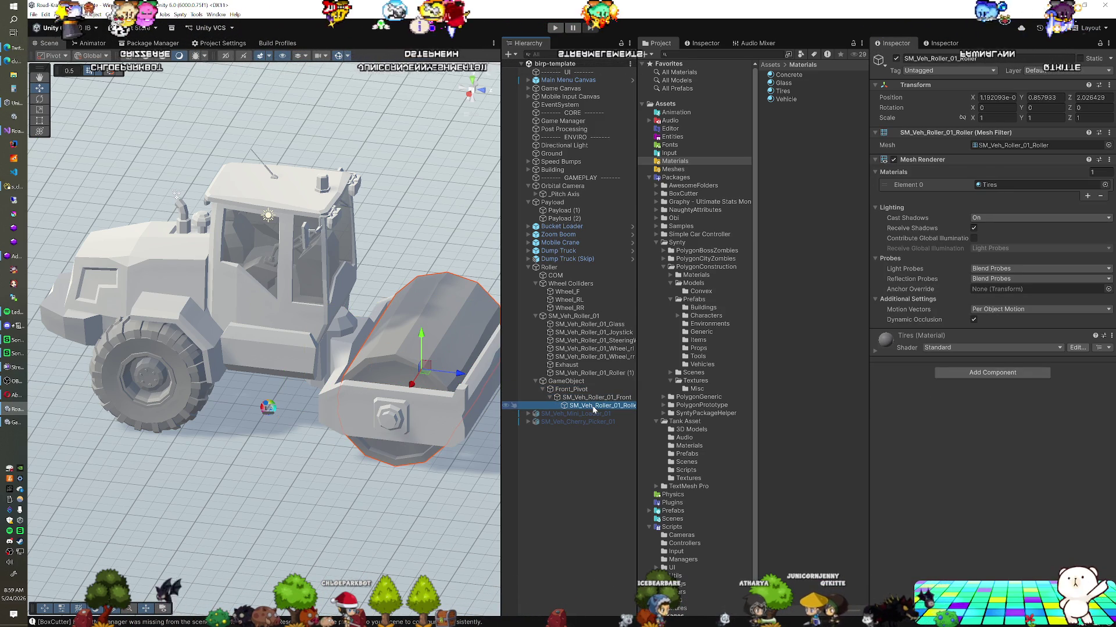
drag(572, 291, 588, 405)
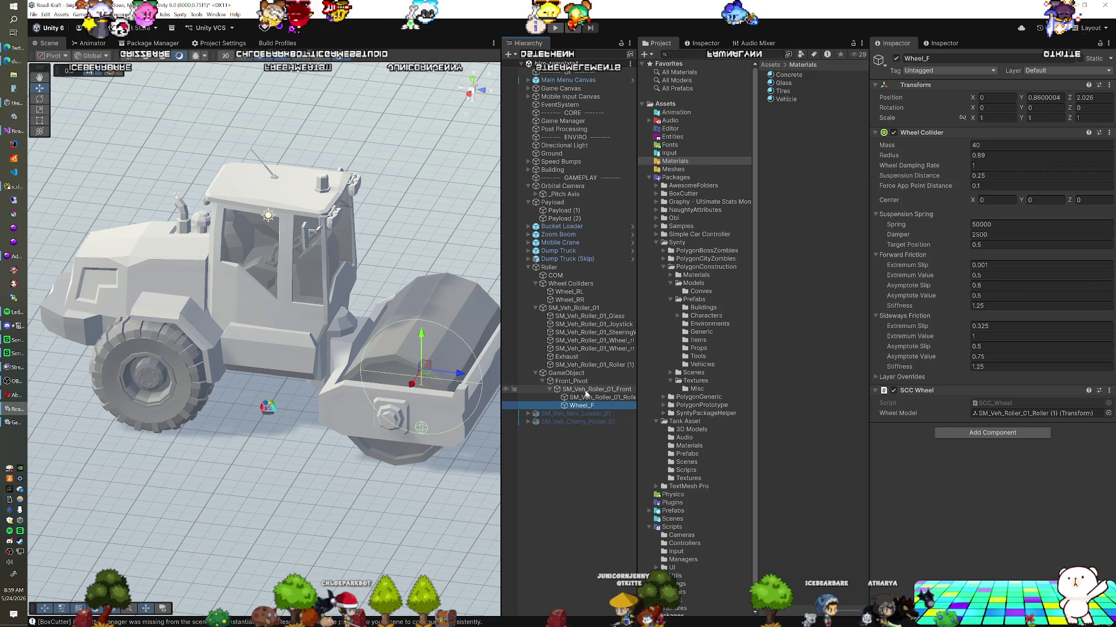
click(555, 28)
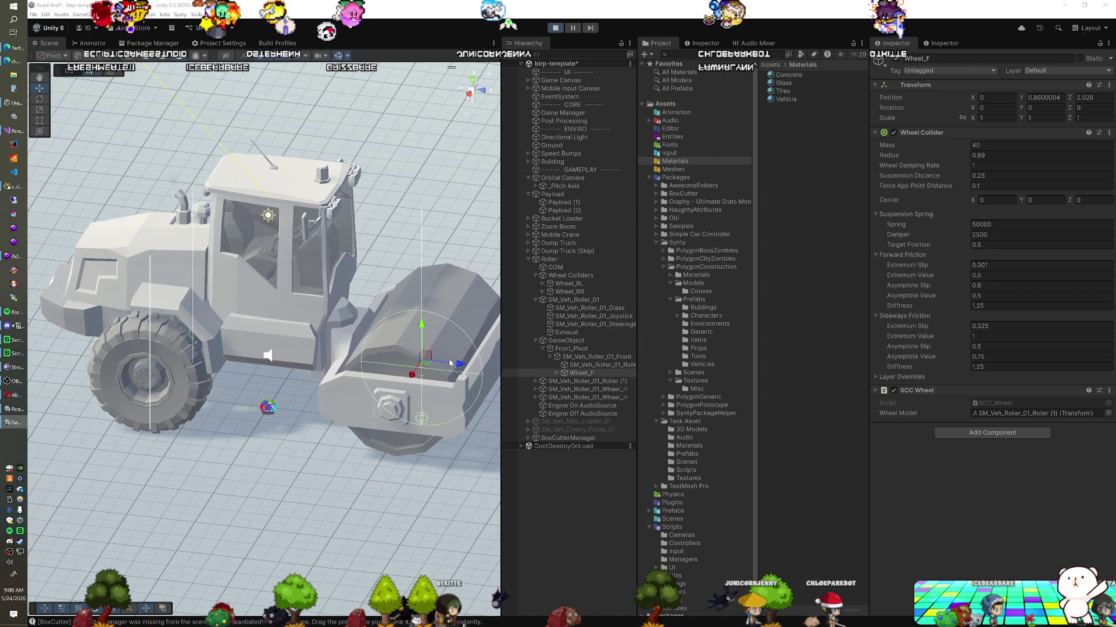
Nudge Front_Pivot's X Drive Target, stop play mode, and view the steering wheel from above.
click(571, 349)
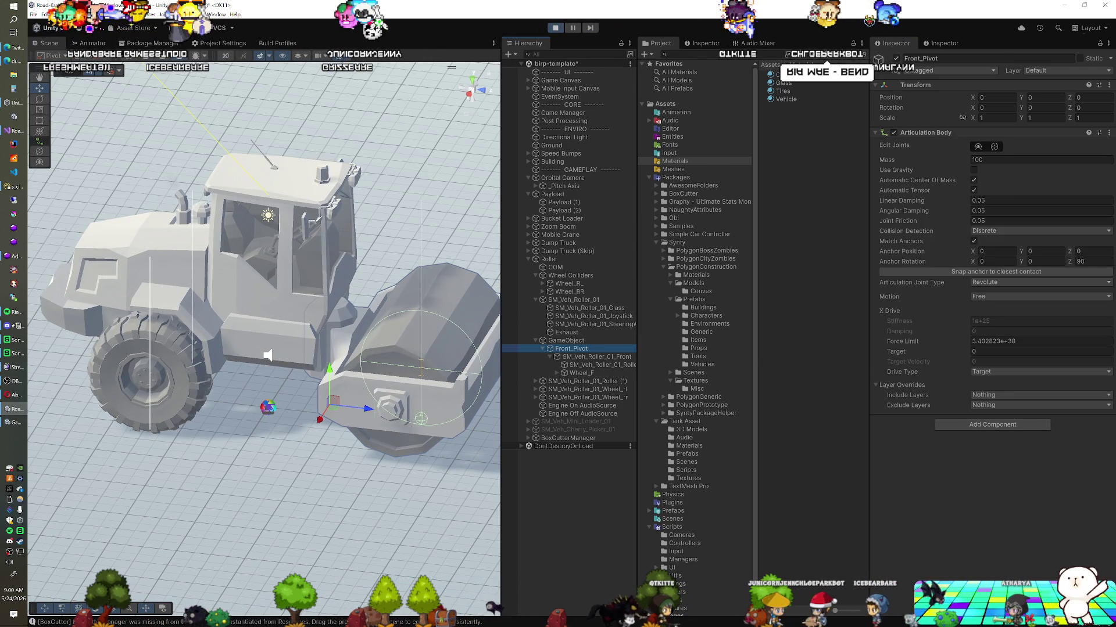
mouse_move(954, 353)
mouse_down()
mouse_move(1035, 361)
mouse_move(842, 364)
mouse_move(685, 393)
mouse_move(788, 391)
mouse_move(664, 394)
mouse_up()
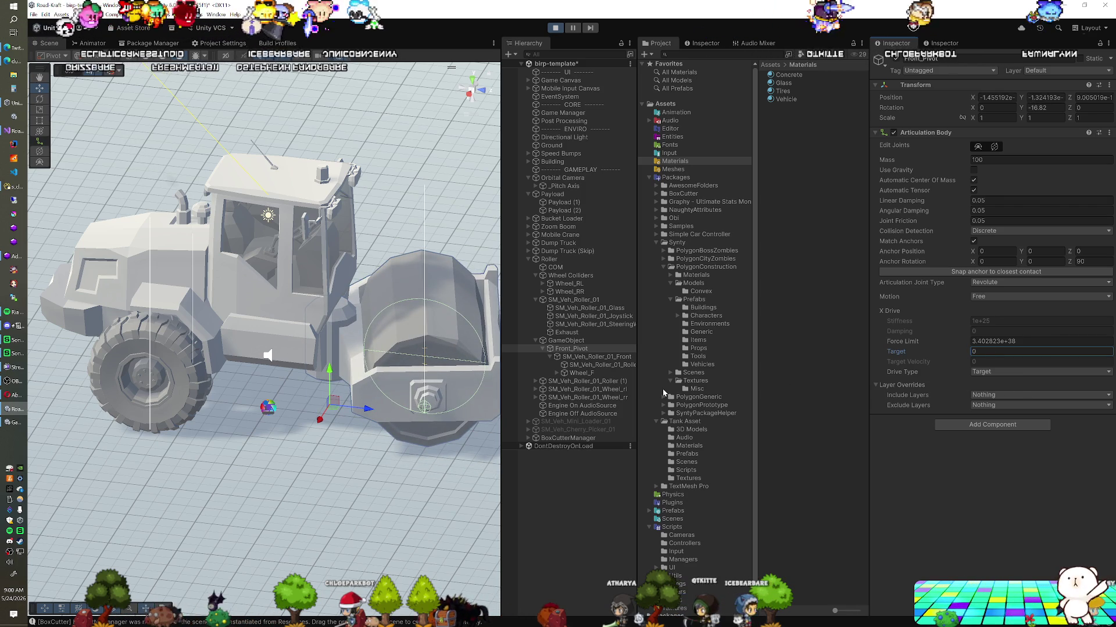
click(550, 325)
key(ctrl+p)
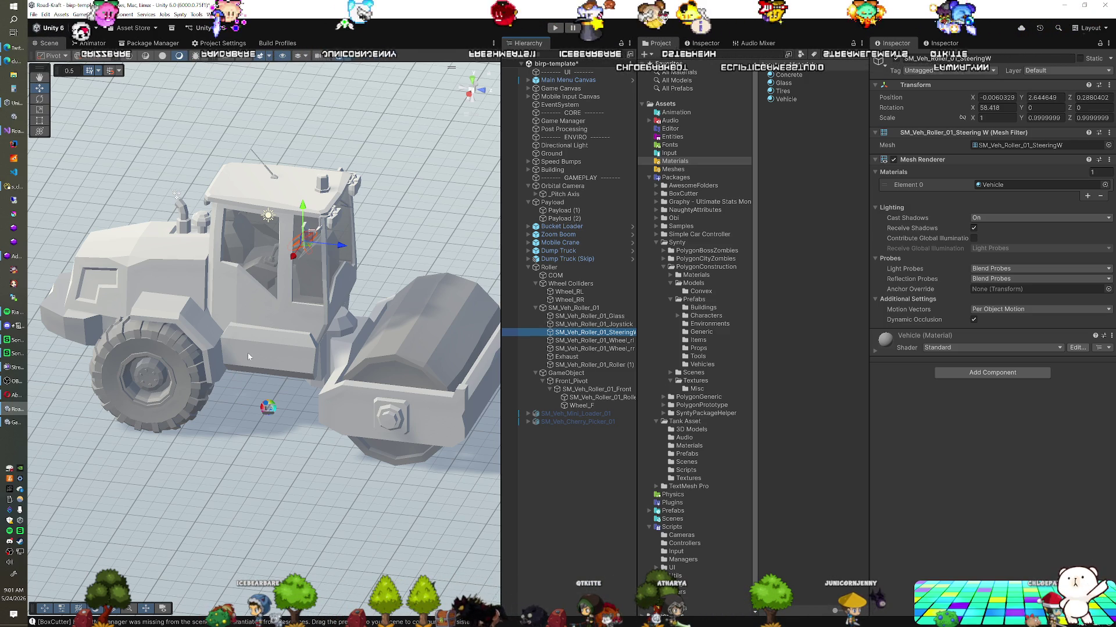
click(472, 85)
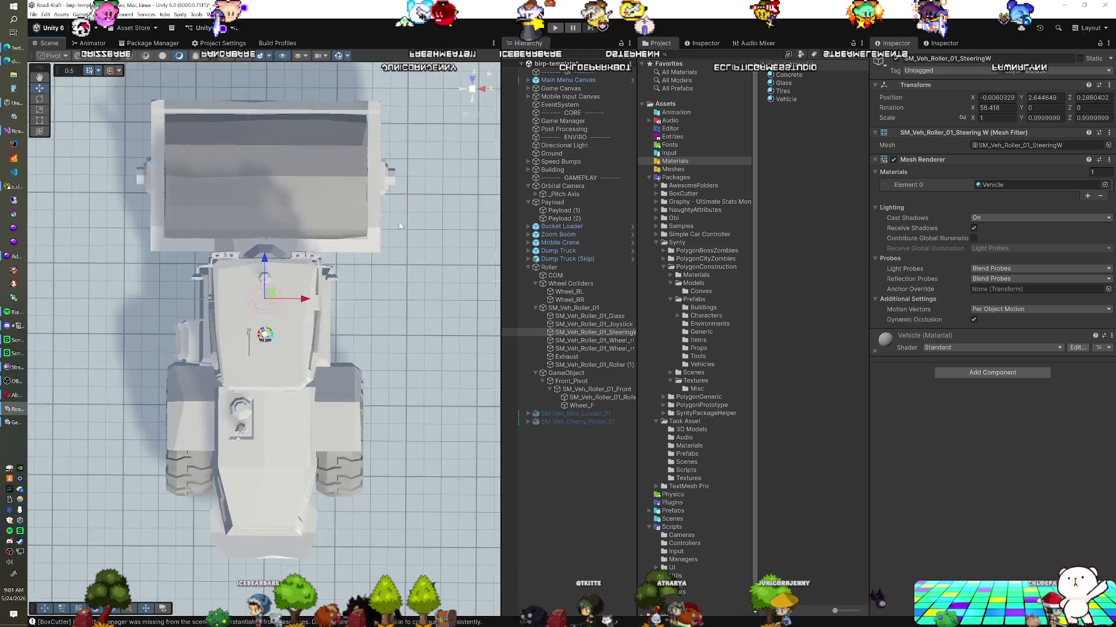
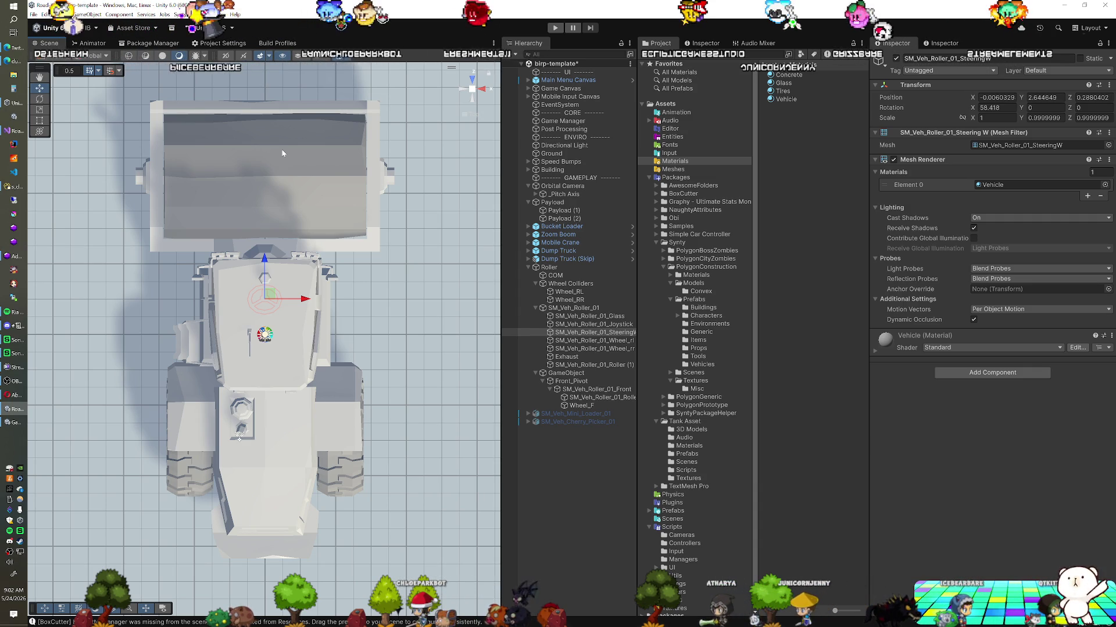
Deactivate the Roller vehicle via its Inspector checkbox and collapse its children in the Hierarchy.
click(570, 268)
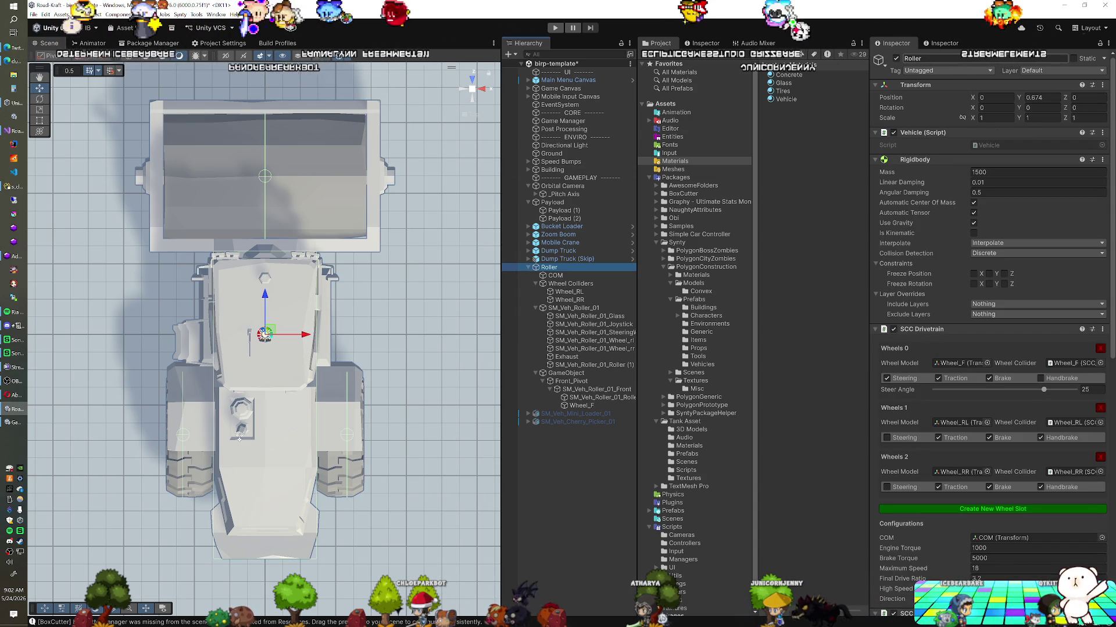
click(896, 59)
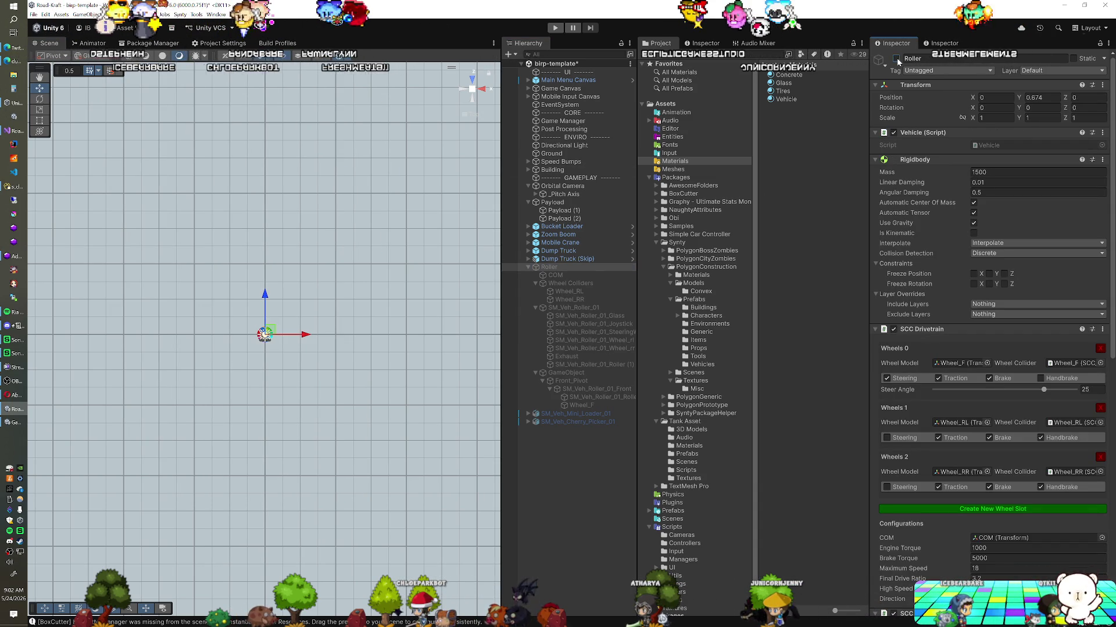
click(528, 267)
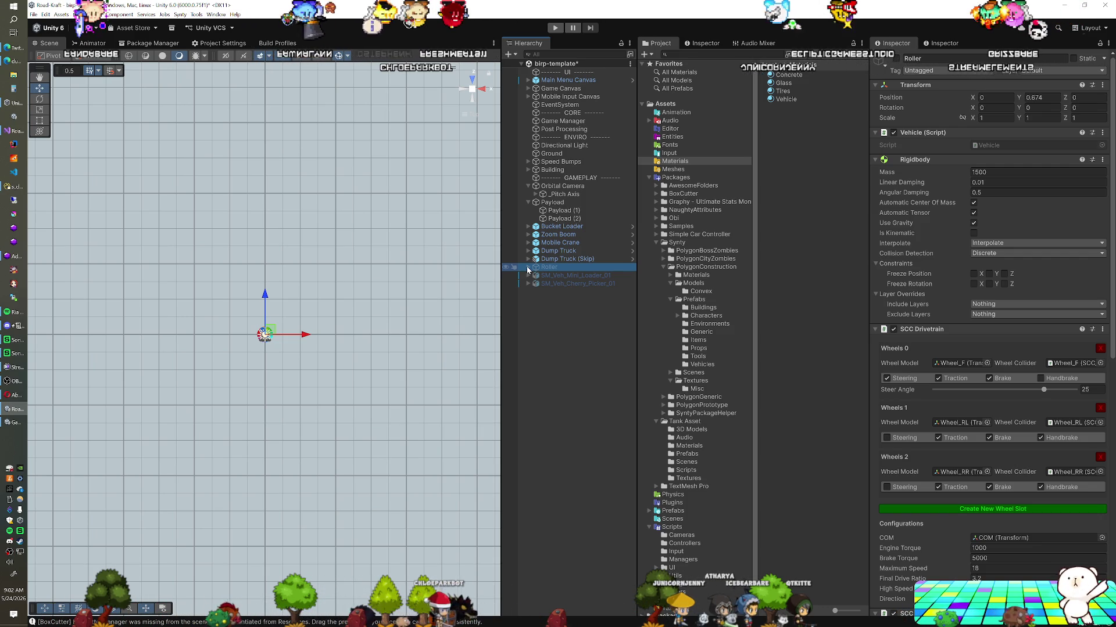
Start Play mode with Ctrl+P to run the game.
key(ctrl+p)
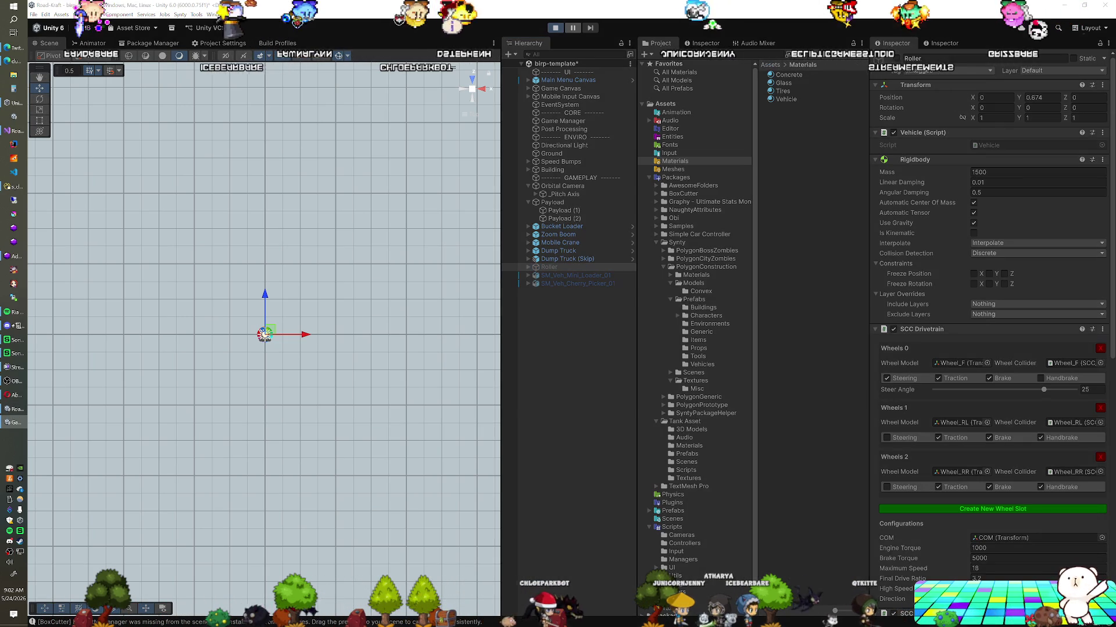